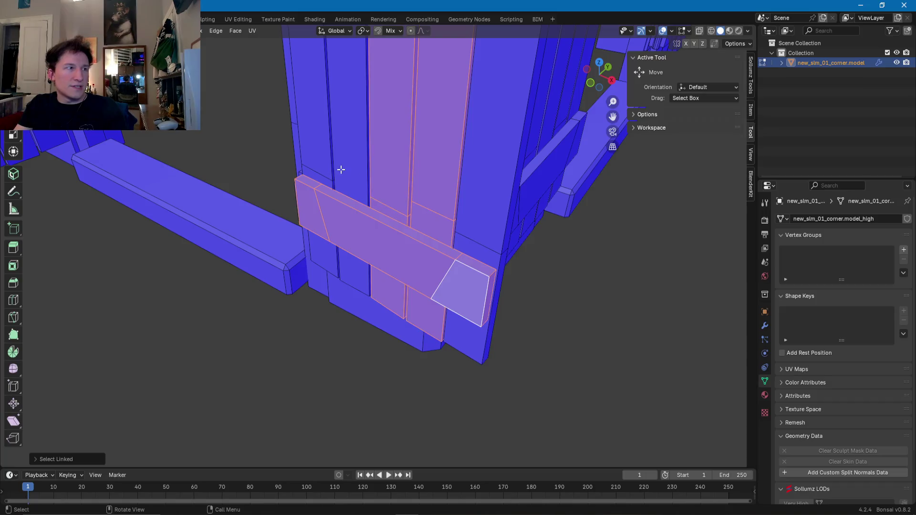
- Use Select Linked (L) to select the remaining door planks, the hook and its loop, the crossbar and both hinges
mouse_move(488, 235)
middle_mouse_down()
mouse_move(463, 237)
mouse_move(389, 150)
middle_mouse_up()
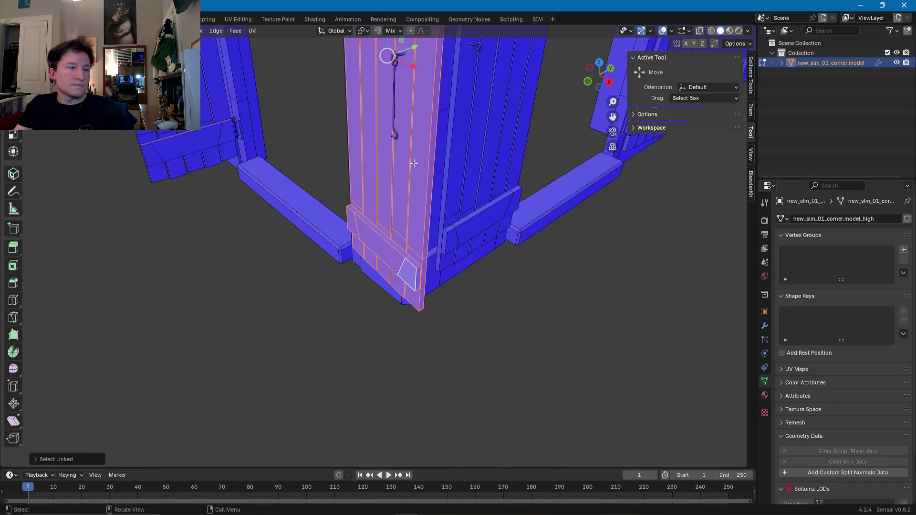
scroll(377, 229, "up", 5)
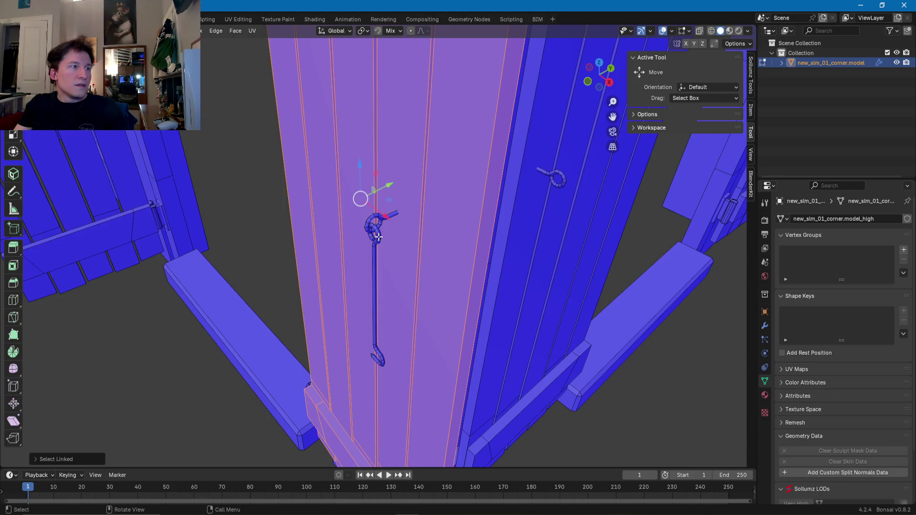
key("l")
key("l")
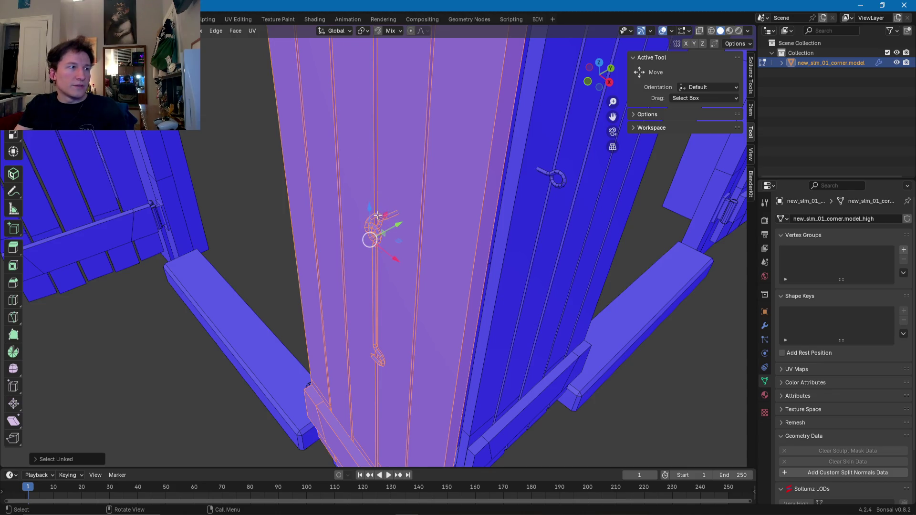
scroll(377, 239, "down", 5)
mouse_move(383, 169)
middle_mouse_down()
mouse_move(395, 236)
mouse_move(303, 239)
mouse_move(345, 247)
mouse_move(320, 223)
middle_mouse_up()
key("l")
middle_click_drag(315, 189, 358, 161)
key("l")
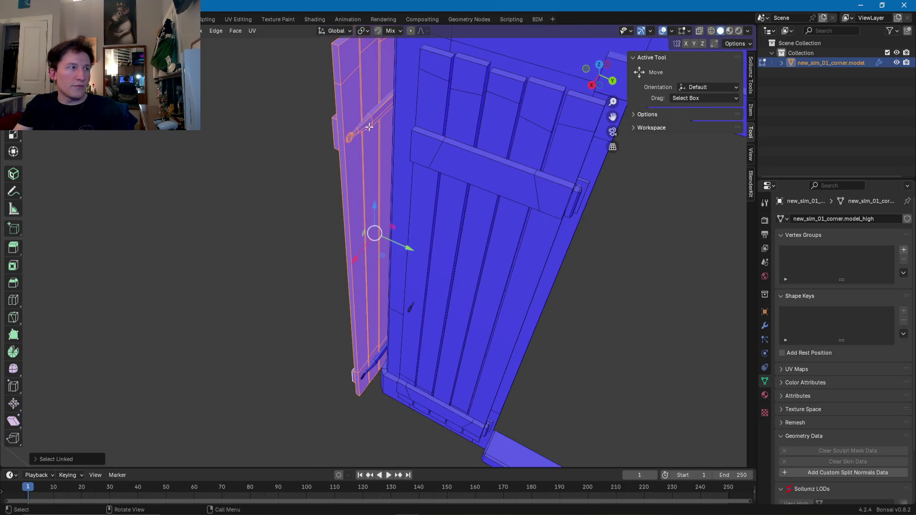
key("l")
middle_click_drag(371, 373, 436, 363)
scroll(377, 305, "down", 8)
mouse_move(377, 305)
middle_mouse_down()
mouse_move(378, 287)
mouse_move(385, 386)
mouse_move(363, 351)
mouse_move(377, 348)
middle_mouse_up()
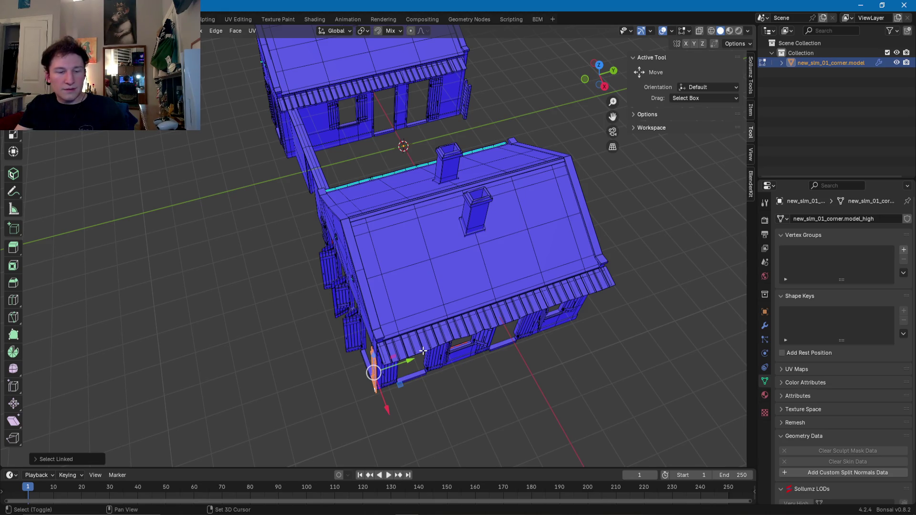
- Duplicate the selected door and slide the copy along Y toward the other building
key("shift+d")
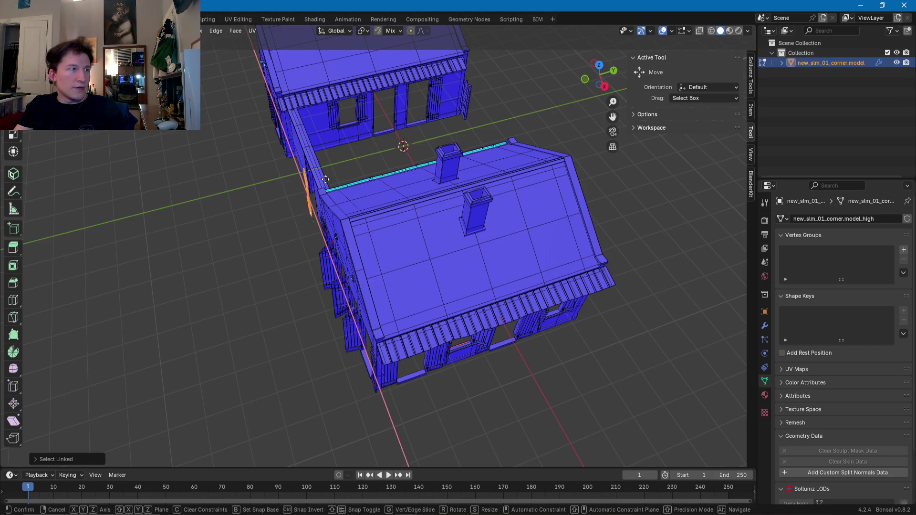
left_click(334, 158)
left_click_drag(333, 159, 455, 127)
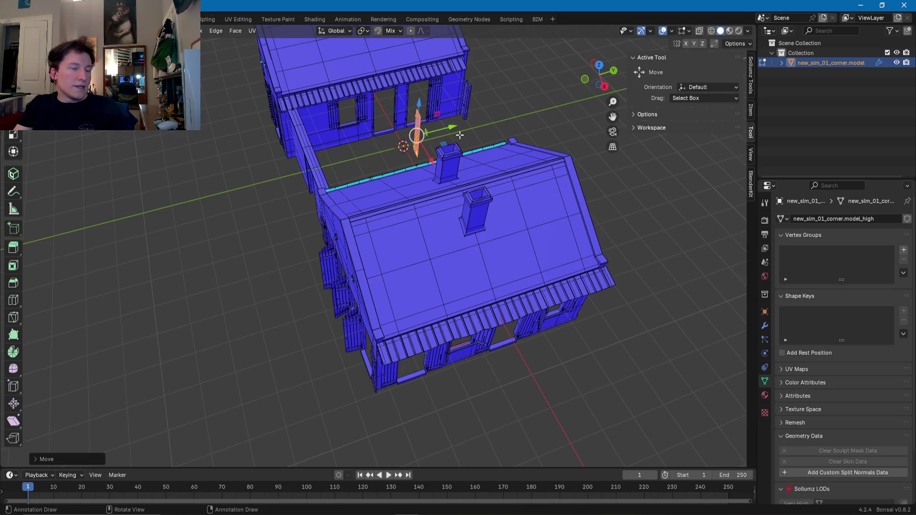
key("KP_Decimal")
mouse_move(425, 174)
middle_mouse_down()
mouse_move(413, 221)
mouse_move(429, 310)
mouse_move(468, 348)
mouse_move(435, 337)
mouse_move(439, 363)
middle_mouse_up()
- Shift the copied door along X to the wall post and raise it slightly along Z
mouse_move(446, 385)
left_mouse_down()
mouse_move(336, 275)
mouse_move(345, 286)
left_mouse_up()
key("KP_Decimal")
mouse_move(345, 286)
middle_mouse_down()
mouse_move(250, 288)
mouse_move(346, 331)
middle_mouse_up()
left_click_drag(342, 348, 366, 267)
key("z")
mouse_move(366, 267)
middle_mouse_down()
mouse_move(360, 291)
mouse_move(379, 306)
mouse_move(420, 291)
mouse_move(435, 246)
mouse_move(407, 300)
mouse_move(431, 344)
mouse_move(446, 306)
middle_mouse_up()
mouse_move(445, 306)
left_mouse_down()
mouse_move(445, 267)
mouse_move(444, 293)
mouse_move(429, 298)
left_mouse_up()
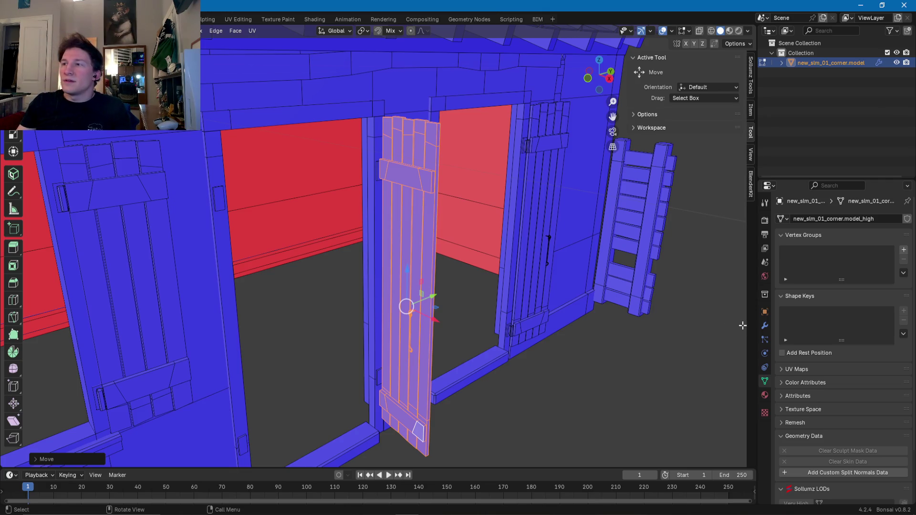
- Nudge the copied door slightly along Y and X within the doorway
middle_click_drag(455, 315, 368, 344)
scroll(368, 344, "up", 6)
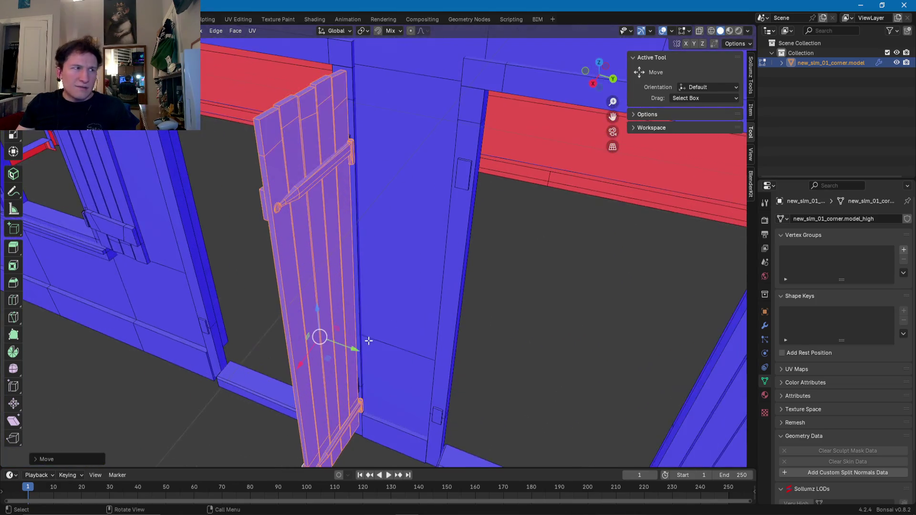
mouse_move(331, 359)
left_mouse_down()
mouse_move(309, 379)
mouse_move(320, 353)
left_mouse_up()
scroll(320, 353, "down", 3)
mouse_move(320, 351)
middle_mouse_down()
mouse_move(420, 353)
mouse_move(429, 317)
mouse_move(443, 320)
mouse_move(420, 306)
mouse_move(407, 378)
mouse_move(282, 364)
mouse_move(236, 375)
mouse_move(285, 381)
middle_mouse_up()
scroll(236, 375, "up", 3)
left_click_drag(301, 306, 306, 308)
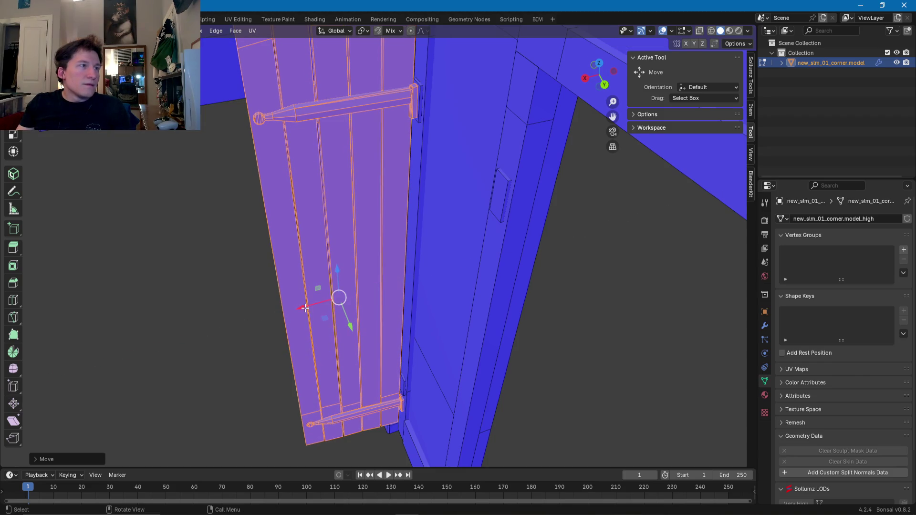
- Select the connected hinge piece and move it down onto the lower beam
left_click(402, 385)
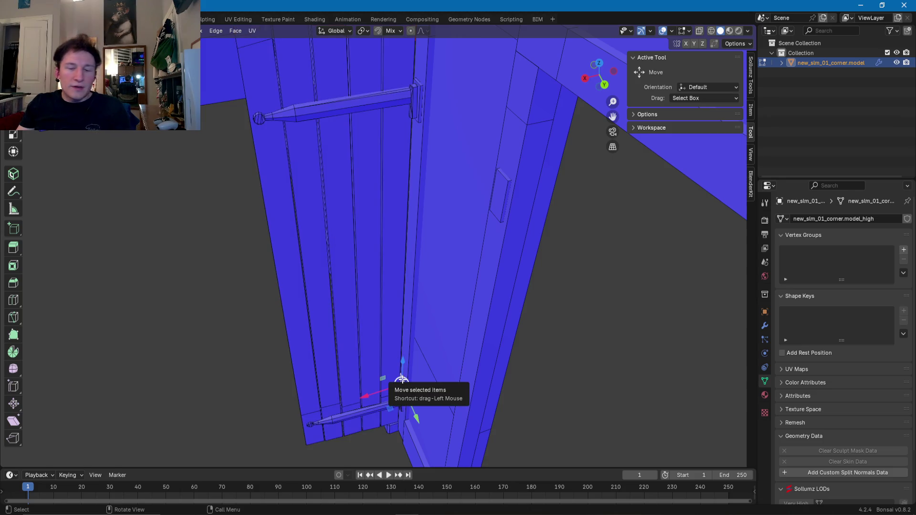
key("ctrl+l")
scroll(402, 381, "up", 3)
mouse_move(401, 380)
middle_mouse_down()
mouse_move(429, 379)
mouse_move(415, 383)
mouse_move(401, 182)
middle_mouse_up()
left_click_drag(402, 154, 395, 342)
scroll(396, 341, "down", 3)
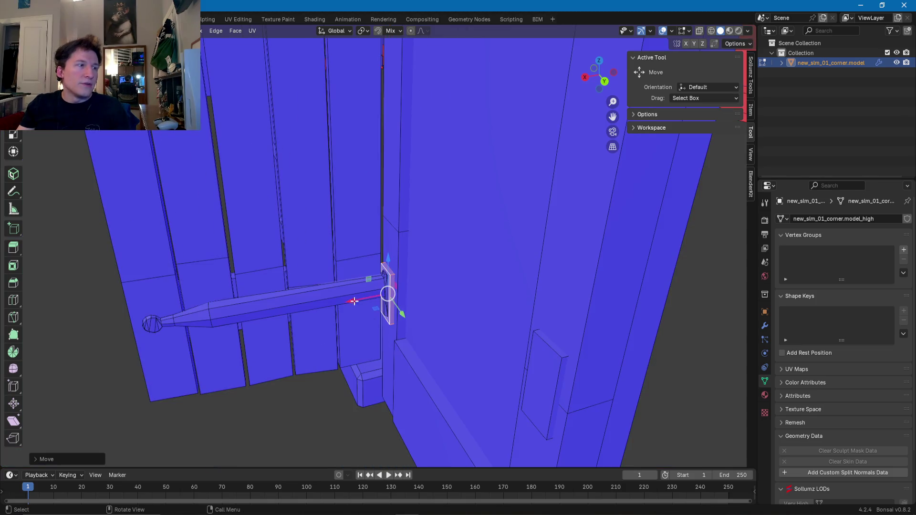
- Reselect the whole door (hinge bar, planks, crossbar and bottom boards) and slide it along X
left_click(343, 294)
middle_click_drag(344, 294, 398, 343)
key("l")
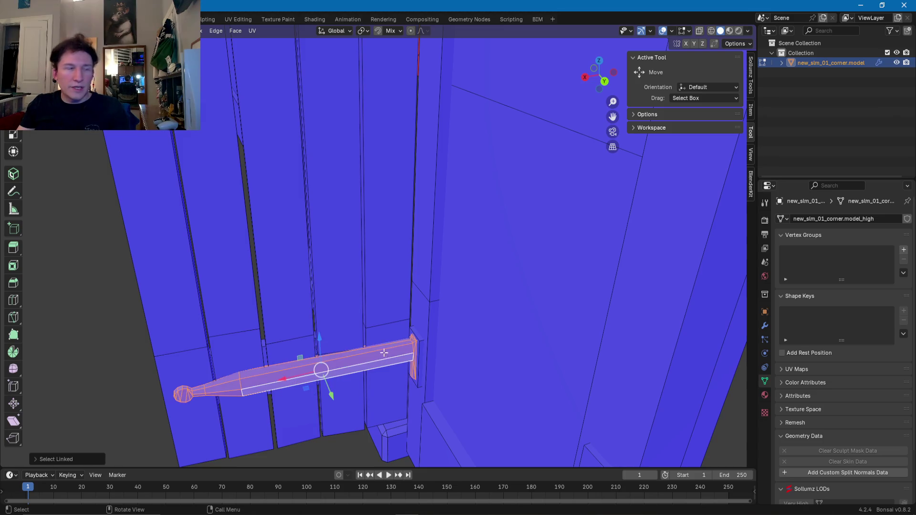
key("l")
key("l")
key("l")
key("l")
middle_click_drag(196, 307, 377, 76)
scroll(377, 76, "down", 3)
mouse_move(365, 179)
middle_mouse_down()
mouse_move(401, 193)
mouse_move(409, 166)
middle_mouse_up()
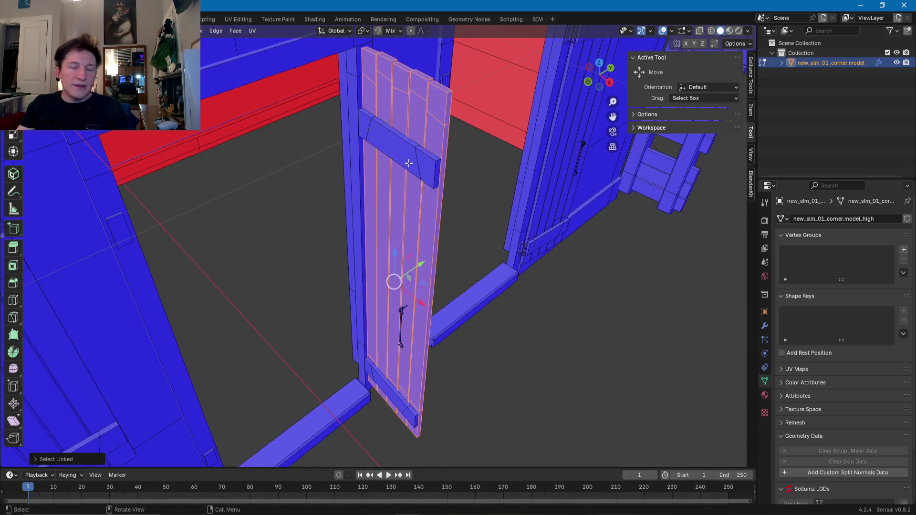
key("l")
key("l")
scroll(390, 382, "up", 3)
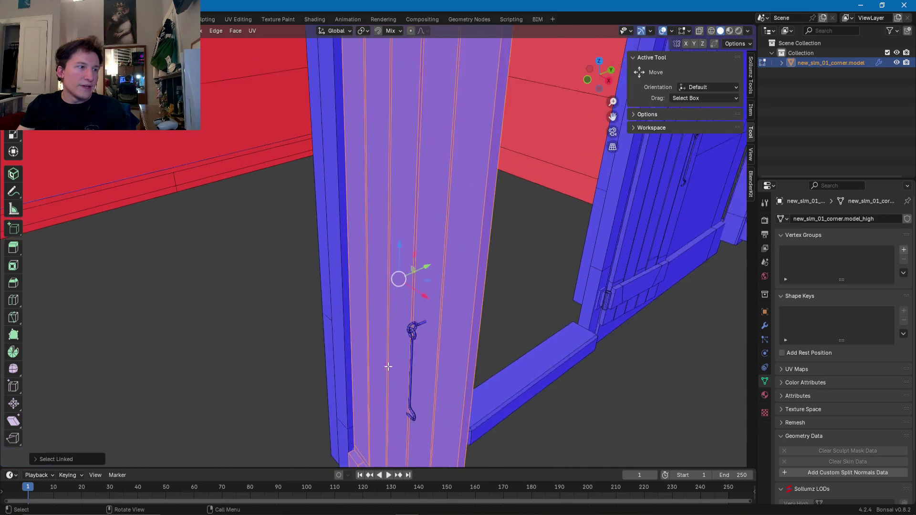
scroll(388, 366, "up", 2)
key("l")
key("l")
mouse_move(427, 354)
middle_mouse_down()
mouse_move(475, 377)
mouse_move(411, 303)
mouse_move(392, 324)
middle_mouse_up()
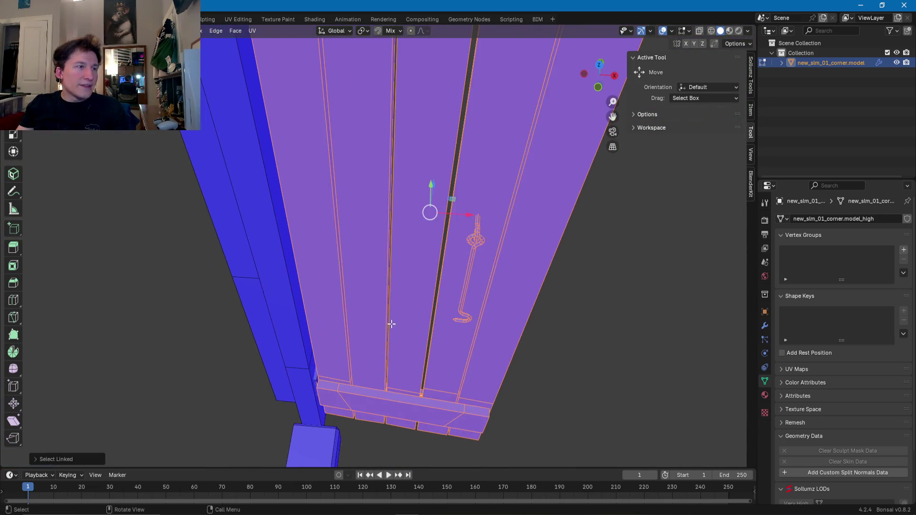
left_click_drag(463, 216, 474, 215)
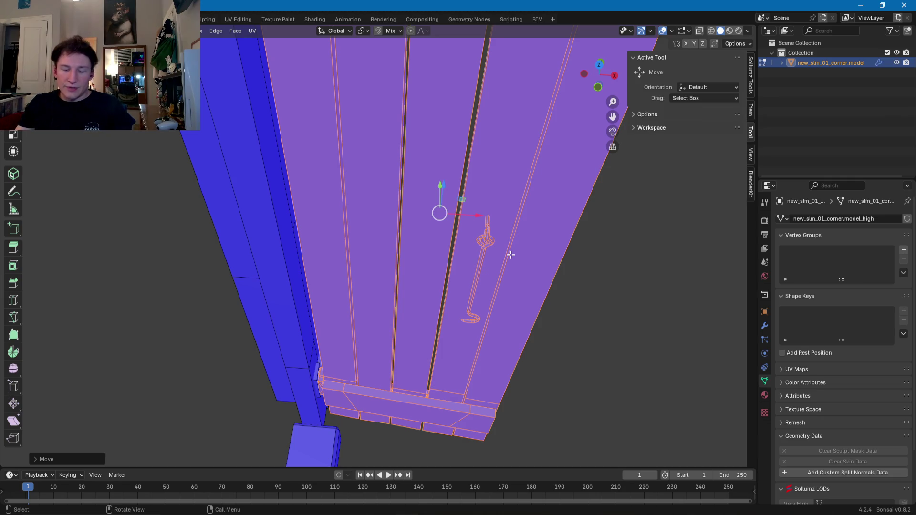
- Orbit around the copied door to check how it lines up with its frame
mouse_move(546, 258)
middle_mouse_down()
mouse_move(418, 258)
mouse_move(370, 223)
mouse_move(263, 260)
mouse_move(413, 323)
mouse_move(400, 272)
mouse_move(378, 311)
mouse_move(398, 312)
middle_mouse_up()
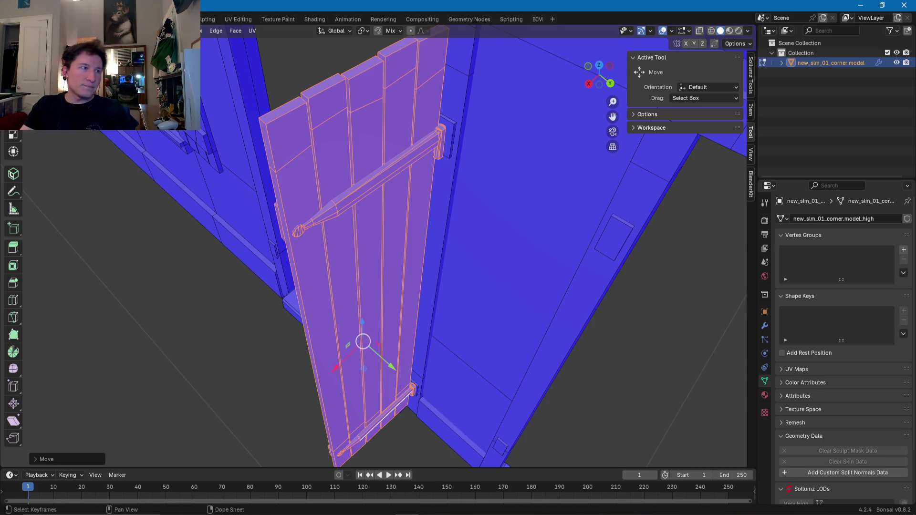
mouse_move(296, 335)
middle_mouse_down()
mouse_move(307, 292)
mouse_move(429, 285)
mouse_move(415, 325)
mouse_move(353, 339)
mouse_move(253, 329)
middle_mouse_up()
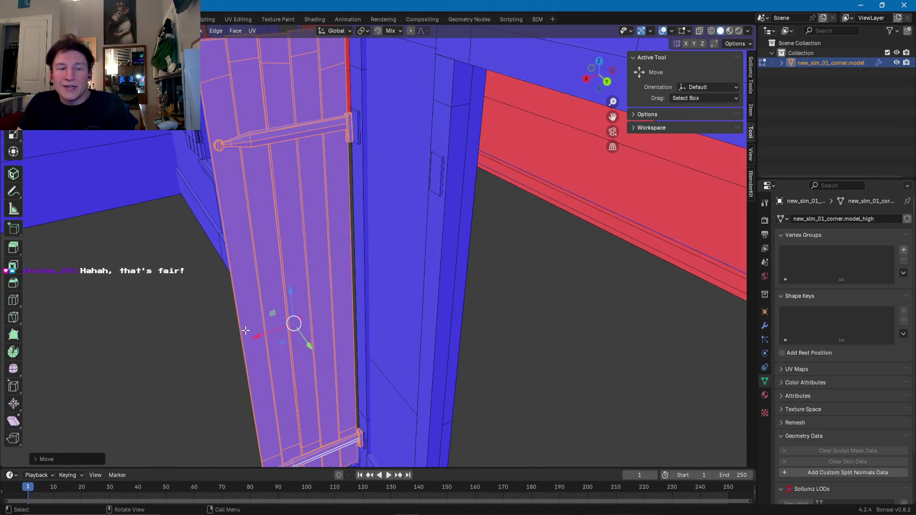
mouse_move(235, 270)
middle_mouse_down()
mouse_move(320, 283)
mouse_move(346, 280)
mouse_move(275, 272)
mouse_move(363, 266)
middle_mouse_up()
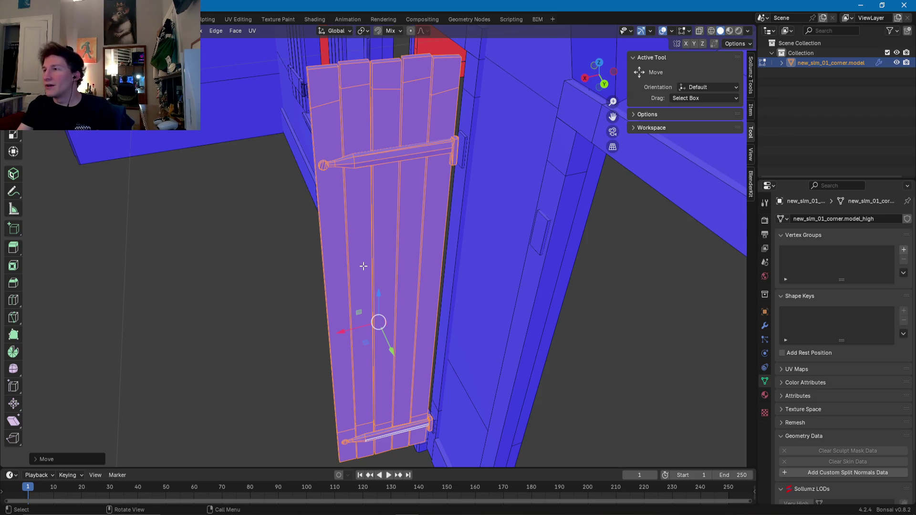
mouse_move(361, 225)
middle_mouse_down()
mouse_move(396, 239)
mouse_move(469, 233)
mouse_move(357, 235)
mouse_move(364, 250)
mouse_move(346, 295)
mouse_move(356, 317)
mouse_move(367, 319)
middle_mouse_up()
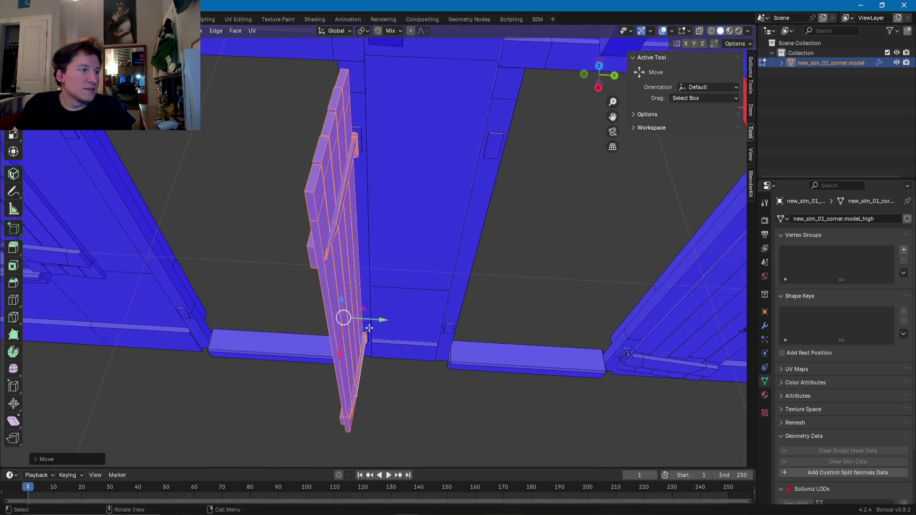
- Slide the copied door along Y, then rotate it about the Z axis
left_click_drag(374, 320, 385, 317)
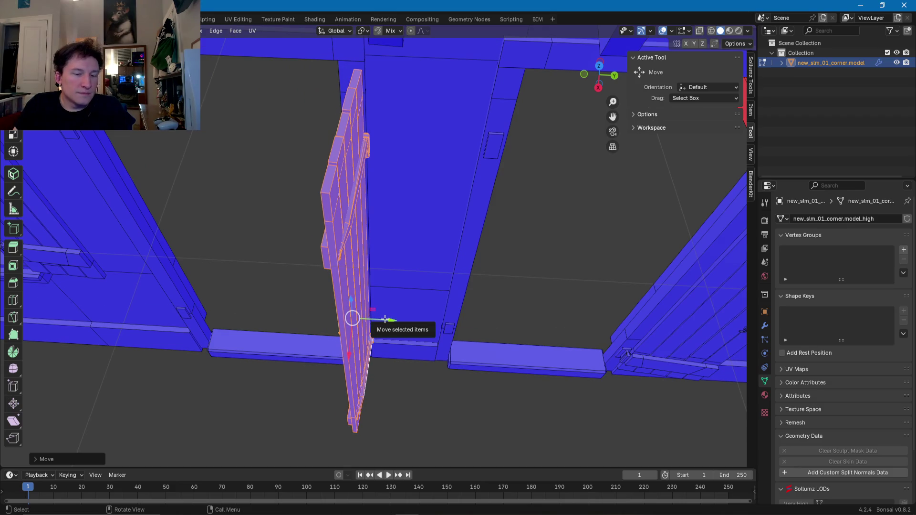
key("r")
key("z")
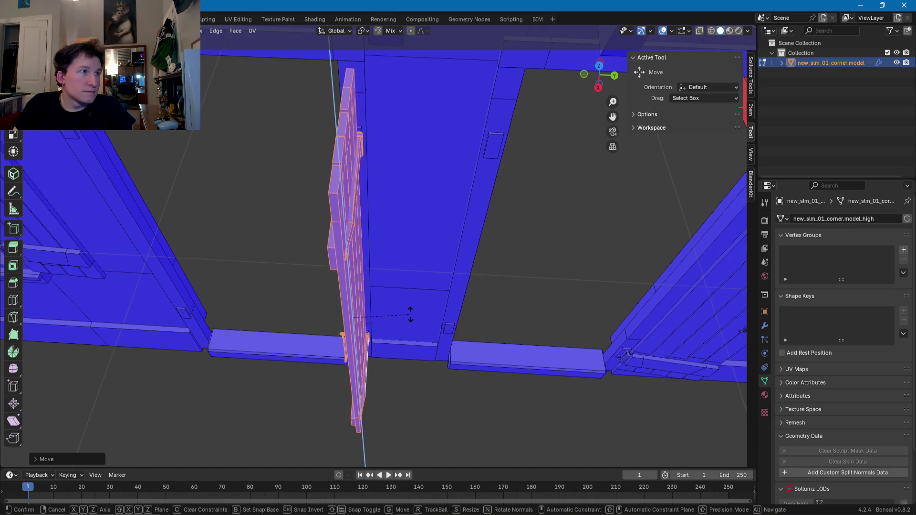
left_click(450, 280)
middle_click_drag(451, 280, 356, 302)
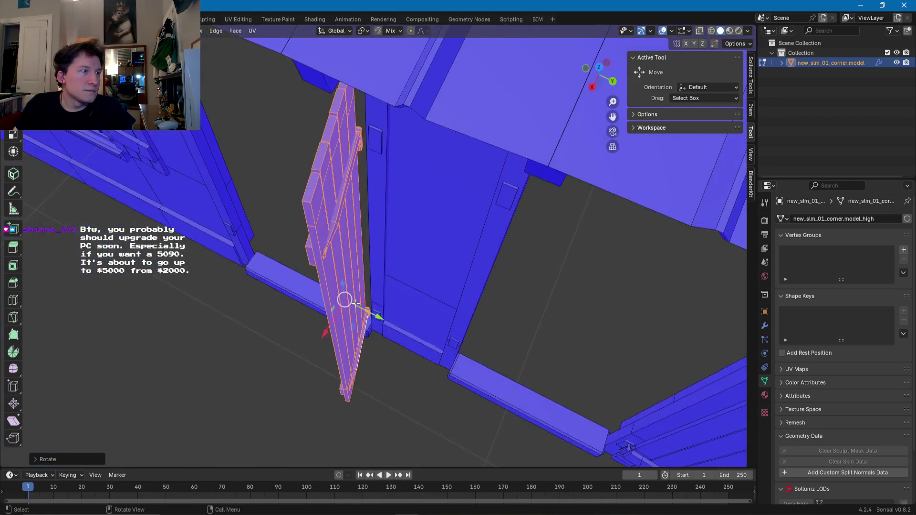
- Nudge the rotated door along X into its position in the doorway
left_click_drag(378, 317, 389, 321)
mouse_move(389, 321)
middle_mouse_down()
mouse_move(384, 382)
mouse_move(482, 294)
mouse_move(434, 327)
middle_mouse_up()
scroll(482, 294, "up", 3)
scroll(482, 294, "up", 3)
left_click_drag(450, 351, 444, 348)
scroll(444, 347, "down", 5)
mouse_move(444, 347)
middle_mouse_down()
mouse_move(352, 303)
mouse_move(293, 303)
middle_mouse_up()
scroll(293, 303, "up", 2)
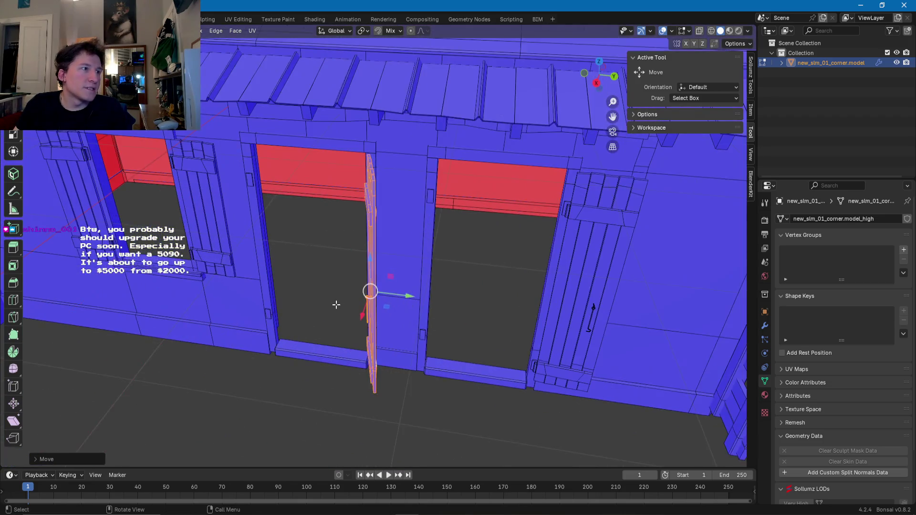
scroll(338, 305, "down", 1)
mouse_move(381, 295)
middle_mouse_down()
mouse_move(425, 294)
mouse_move(343, 272)
mouse_move(299, 308)
mouse_move(439, 306)
mouse_move(401, 307)
middle_mouse_up()
scroll(410, 288, "down", 5)
scroll(343, 272, "up", 2)
scroll(344, 272, "up", 4)
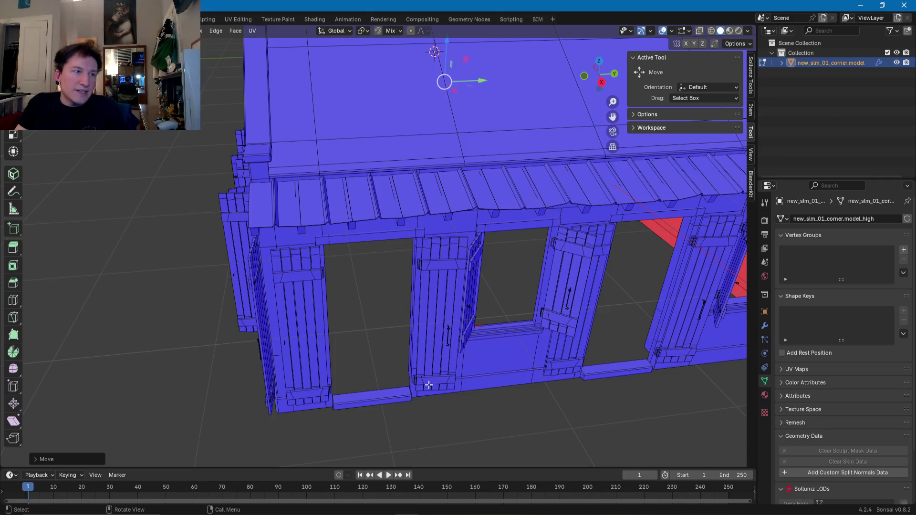
- Select the shutter door's boards and horizontal batten with Select Linked (L)
scroll(308, 238, "up", 10)
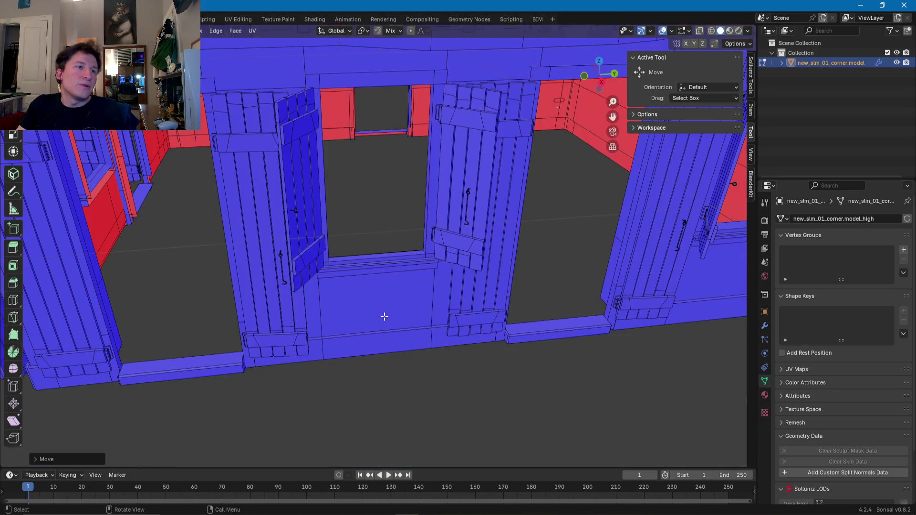
scroll(382, 316, "down", 8)
scroll(363, 302, "up", 1)
scroll(363, 302, "down", 8)
middle_click_drag(436, 356, 404, 297)
left_click(401, 290)
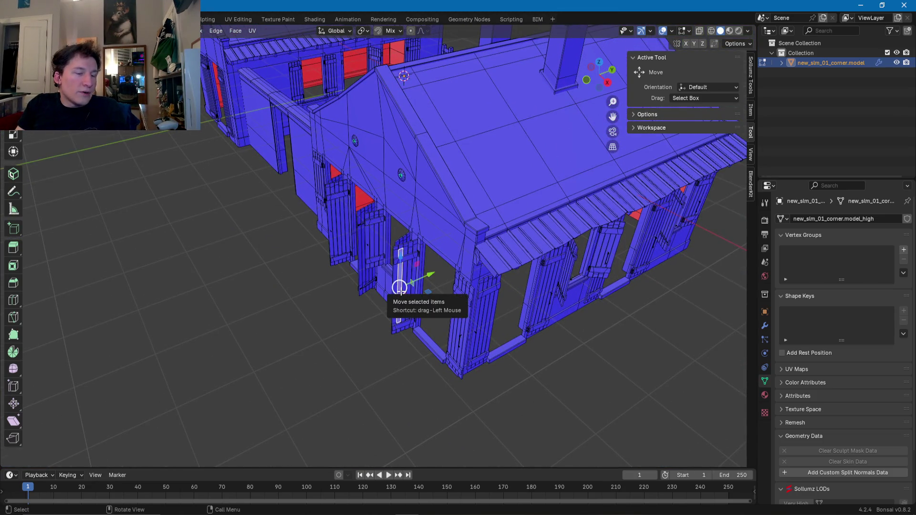
key("KP_Decimal")
left_click(364, 201)
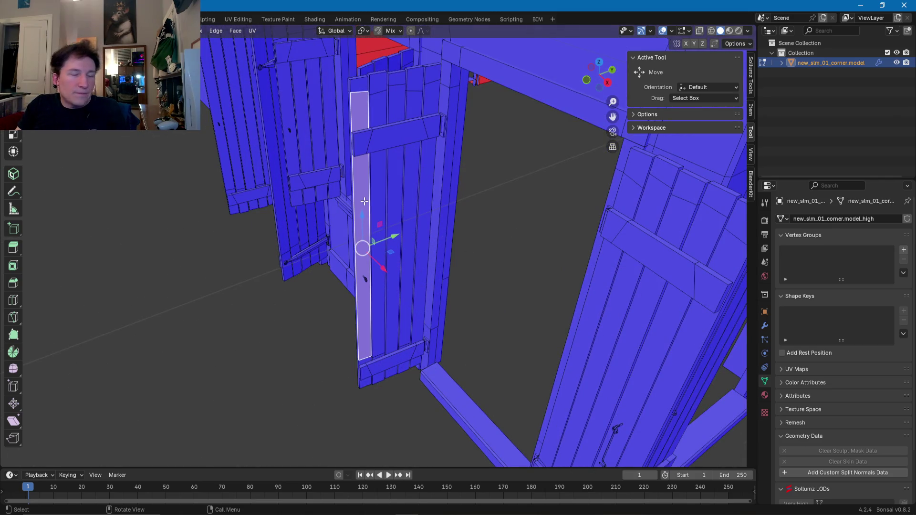
key("l")
key("l")
key("l")
key("l")
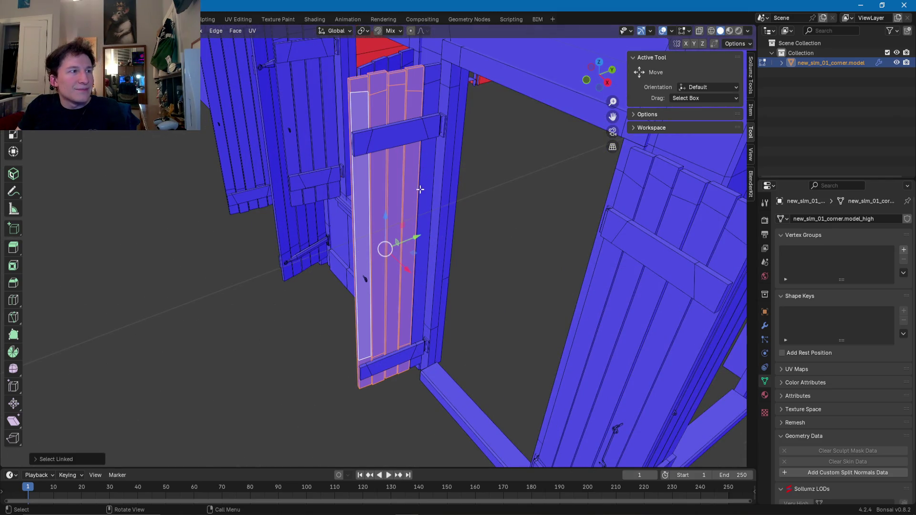
key("l")
key("l")
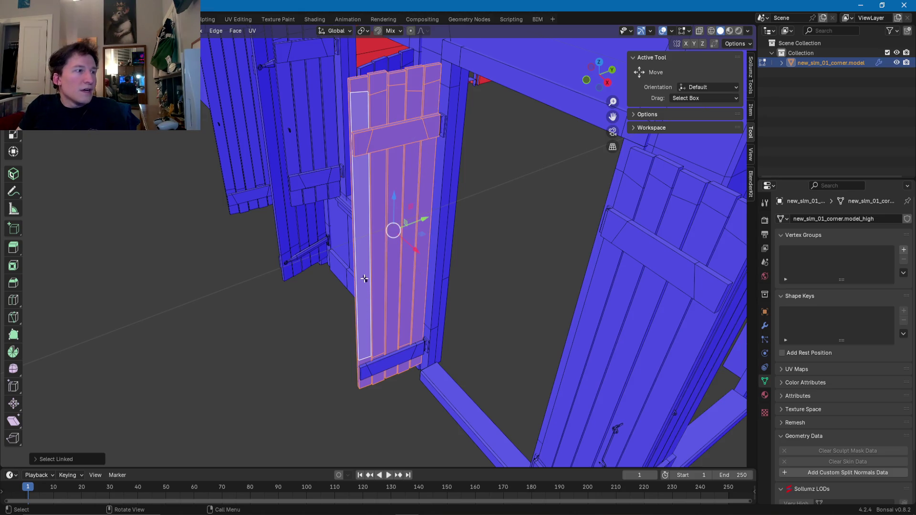
key("l")
key("l")
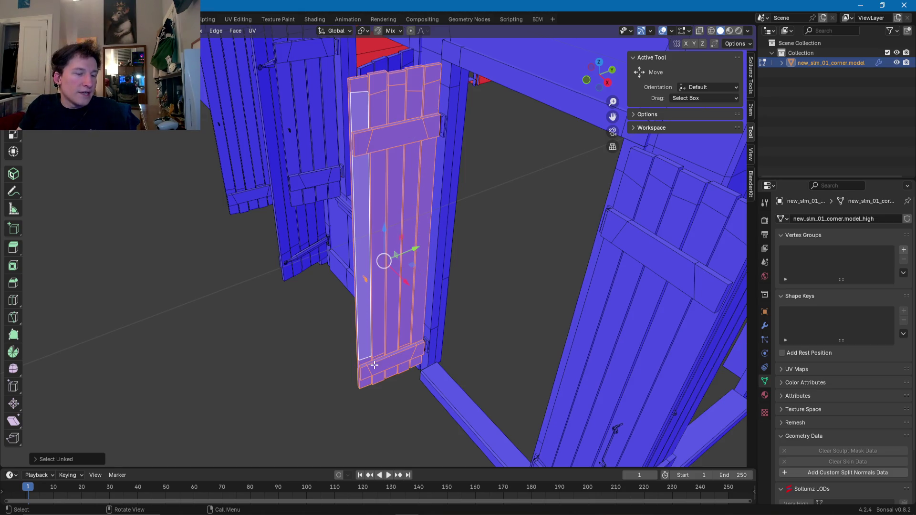
- Add the hinge piece at the door's edge to the selection
middle_click_drag(375, 365, 374, 368)
scroll(374, 334, "up", 5)
middle_click_drag(374, 262, 373, 200, "shift")
scroll(423, 336, "up", 3)
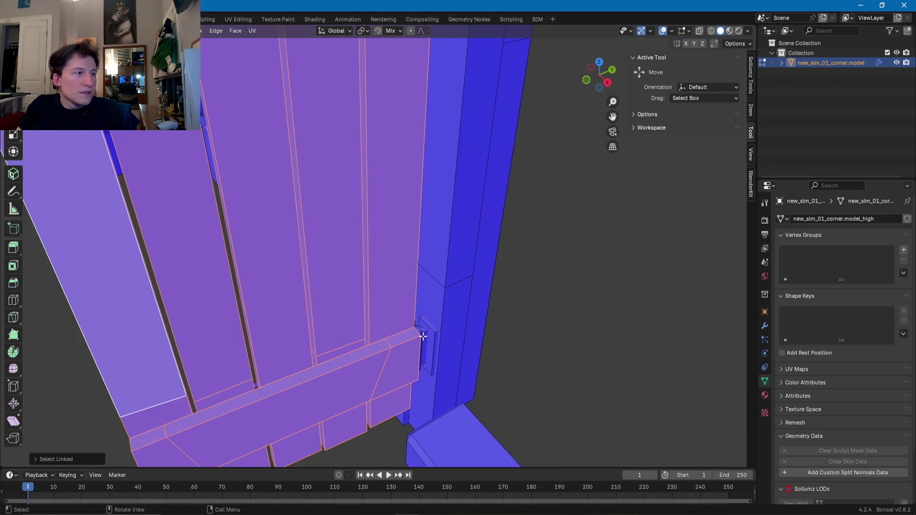
scroll(391, 311, "down", 3)
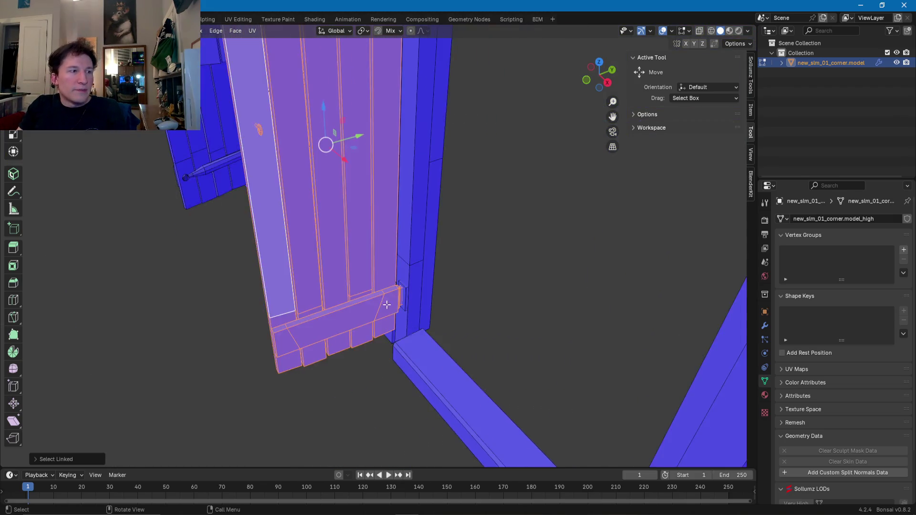
scroll(391, 311, "down", 2)
middle_click_drag(358, 200, 337, 364)
scroll(337, 364, "up", 4)
scroll(357, 329, "up", 2)
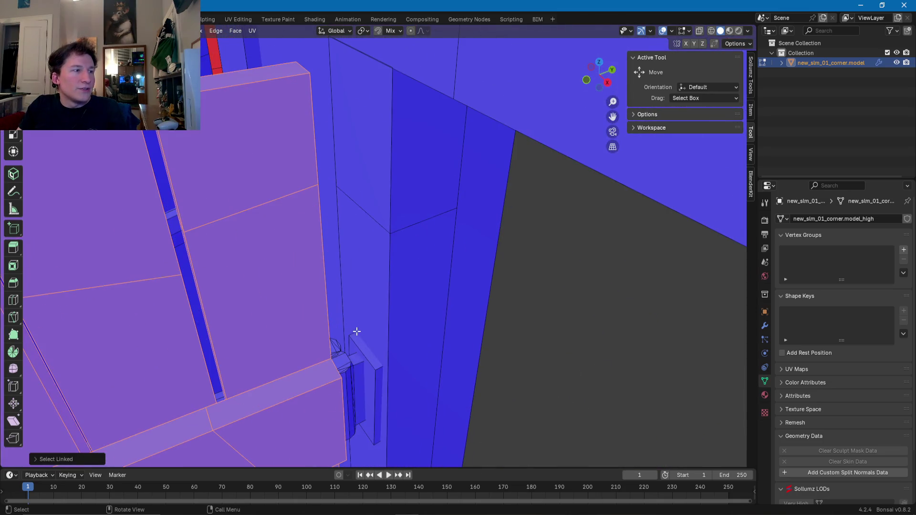
left_click(351, 373, "shift")
scroll(358, 365, "down", 5)
mouse_move(363, 359)
middle_mouse_down()
mouse_move(474, 377)
mouse_move(446, 376)
middle_mouse_up()
scroll(429, 334, "up", 5)
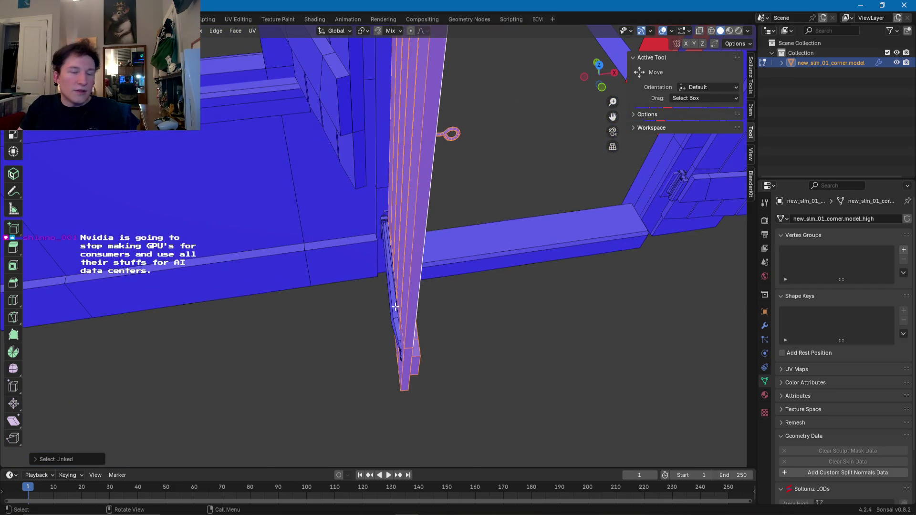
scroll(396, 306, "down", 4)
mouse_move(396, 307)
middle_mouse_down()
mouse_move(288, 284)
mouse_move(424, 350)
middle_mouse_up()
scroll(364, 313, "up", 8)
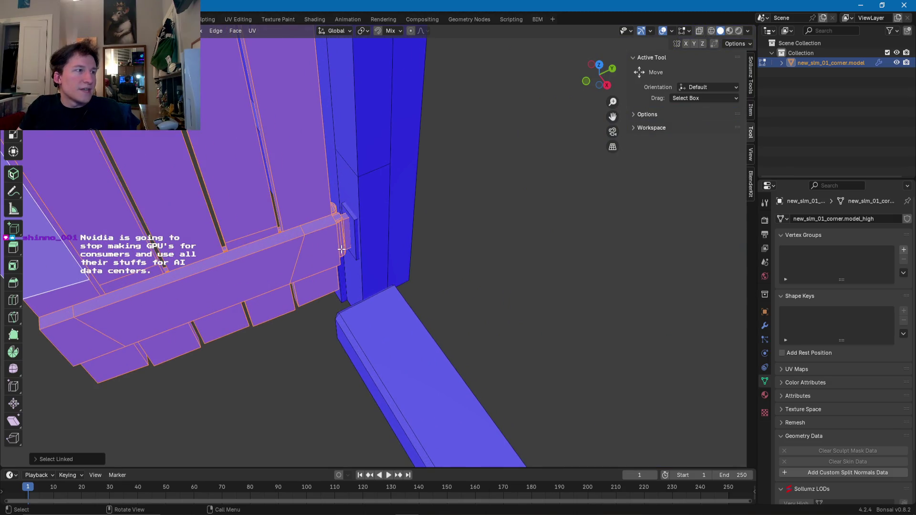
scroll(342, 250, "down", 6)
mouse_move(341, 249)
middle_mouse_down()
mouse_move(405, 282)
mouse_move(430, 276)
mouse_move(432, 307)
mouse_move(422, 318)
middle_mouse_up()
- Duplicate the door and move the copy along Y into the gap between the buildings
key("shift")
key("g")
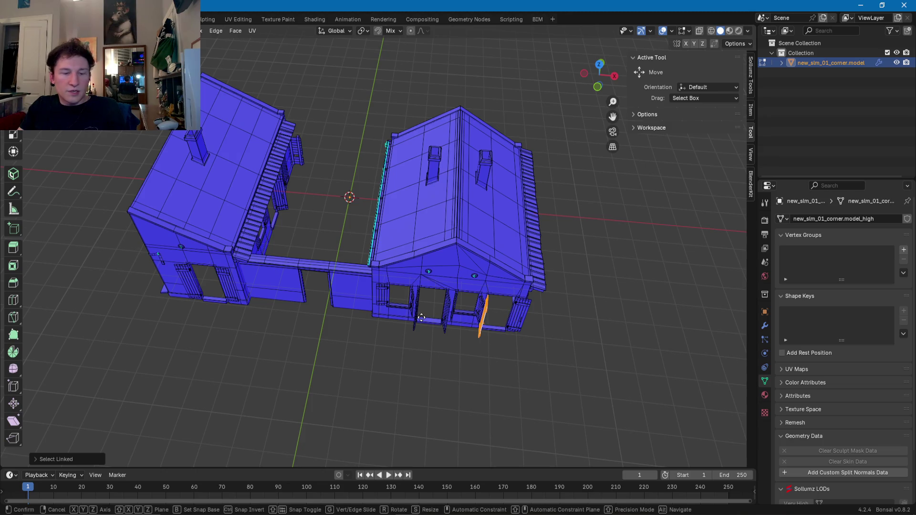
key("x")
key("x")
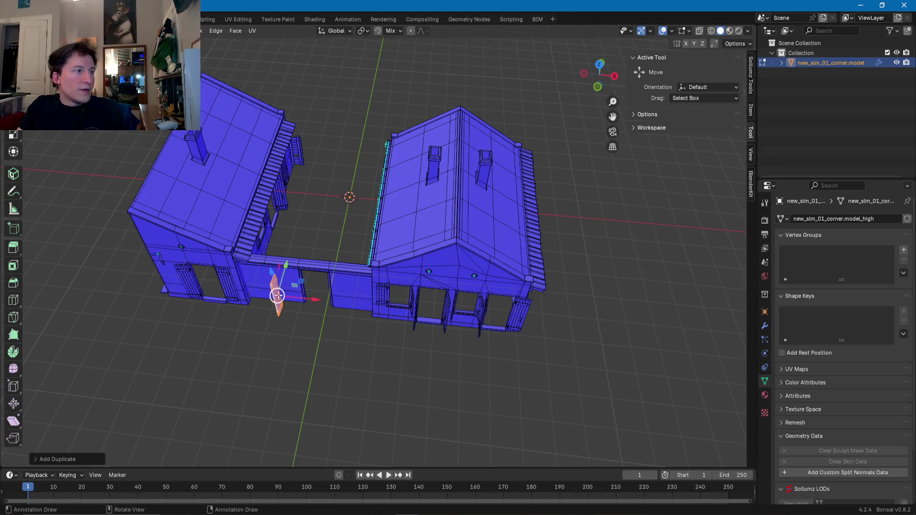
key("y")
left_click(319, 186)
key("KP_Decimal")
mouse_move(358, 211)
middle_mouse_down()
mouse_move(307, 213)
mouse_move(343, 315)
middle_mouse_up()
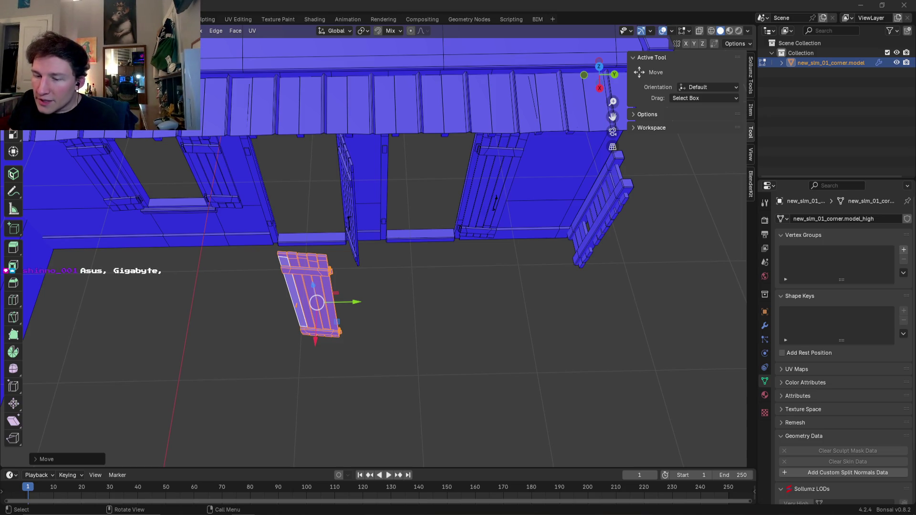
key("alt+Tab")
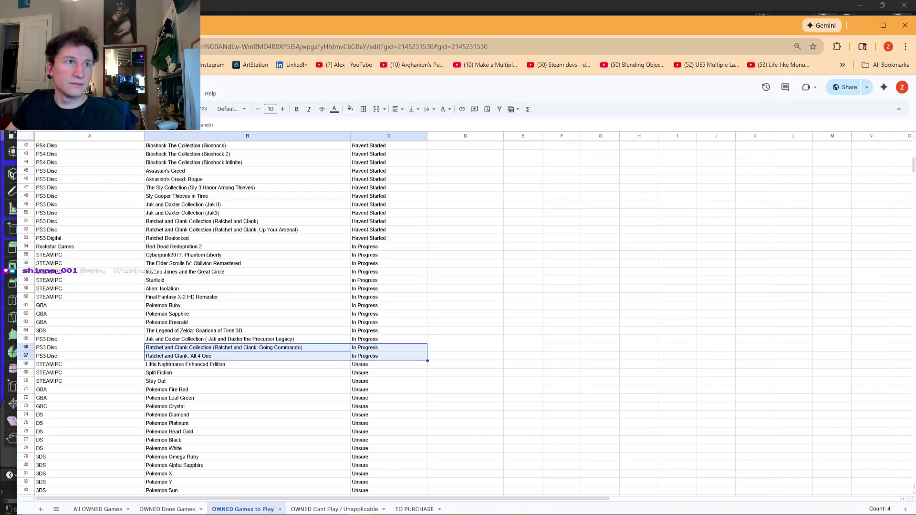
key("alt+Tab")
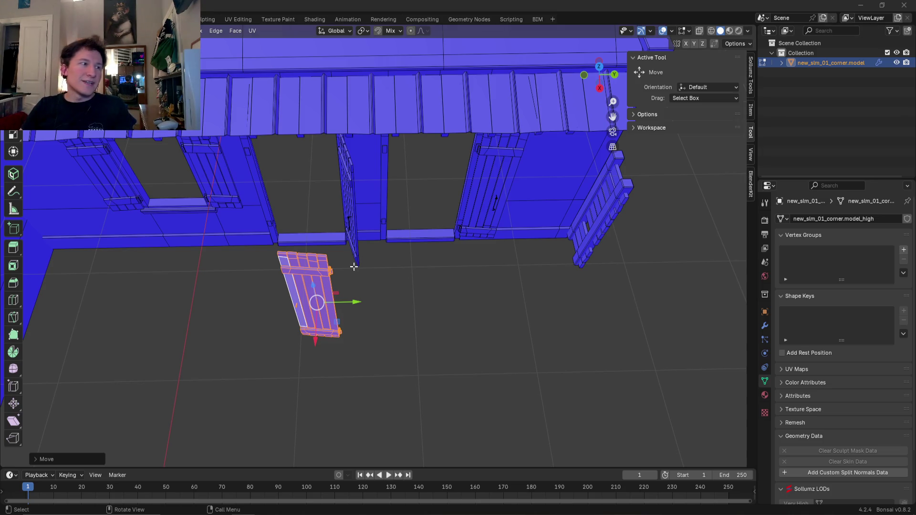
- Move the copied door against the wall and along X toward the empty doorway
mouse_move(324, 336)
middle_mouse_down()
mouse_move(360, 322)
mouse_move(284, 310)
middle_mouse_up()
left_click_drag(270, 338, 368, 341)
left_click_drag(329, 374, 347, 287)
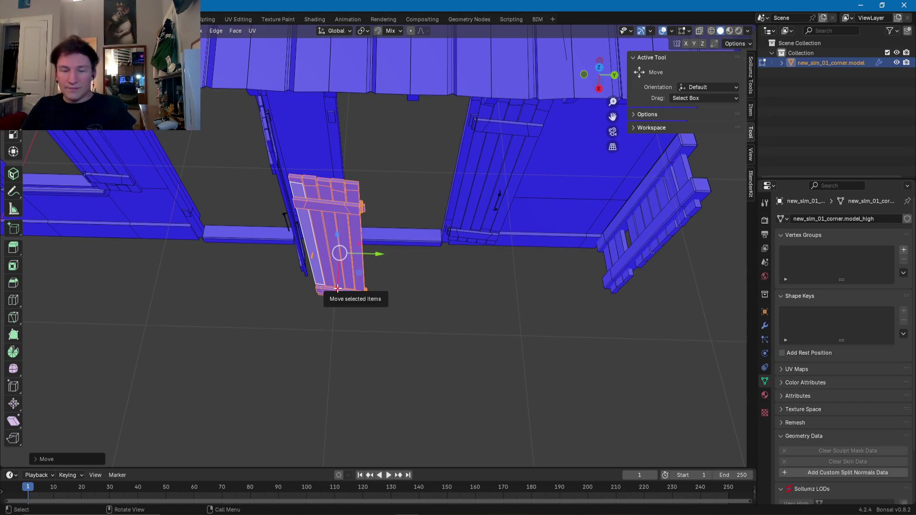
mouse_move(338, 288)
middle_mouse_down()
mouse_move(316, 301)
mouse_move(369, 260)
mouse_move(372, 324)
middle_mouse_up()
scroll(317, 300, "up", 3)
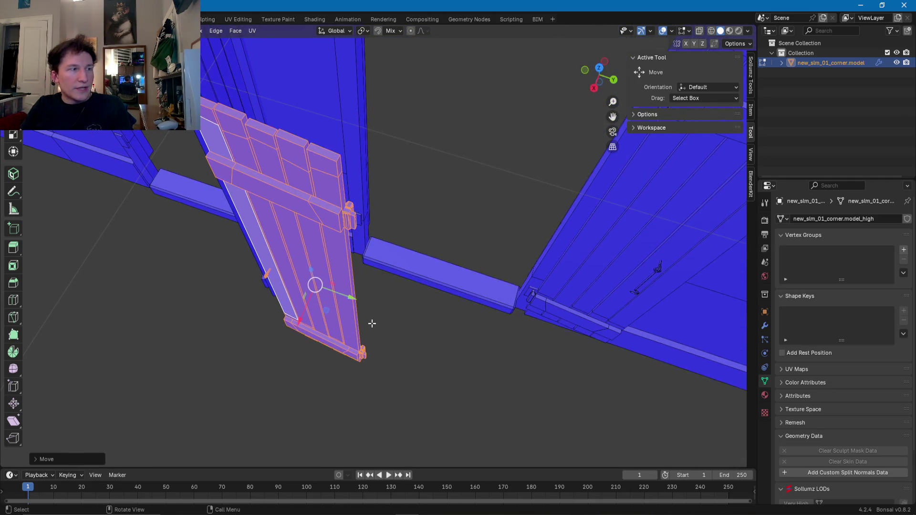
- Rotate the door about Z, then slide it into the doorway, raising it slightly and nudging it along X
key("r")
key("z")
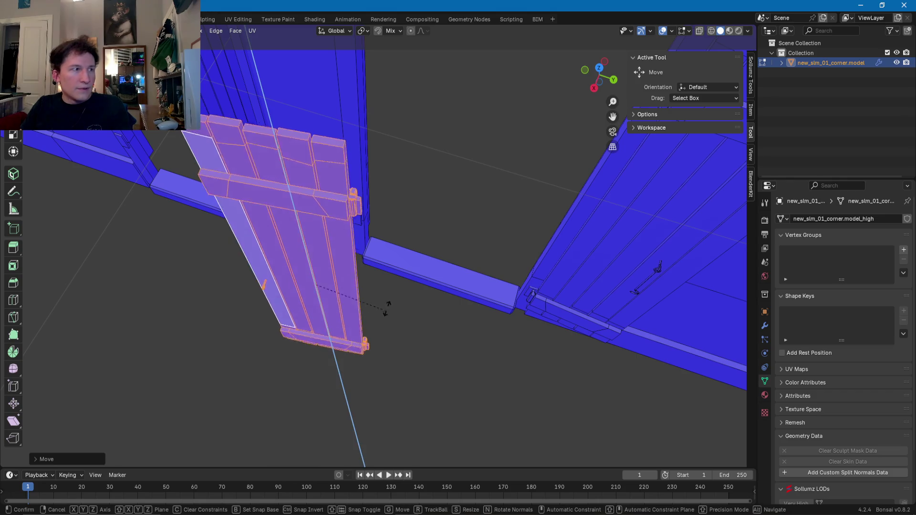
left_click(344, 213)
middle_click_drag(343, 213, 394, 343, "shift")
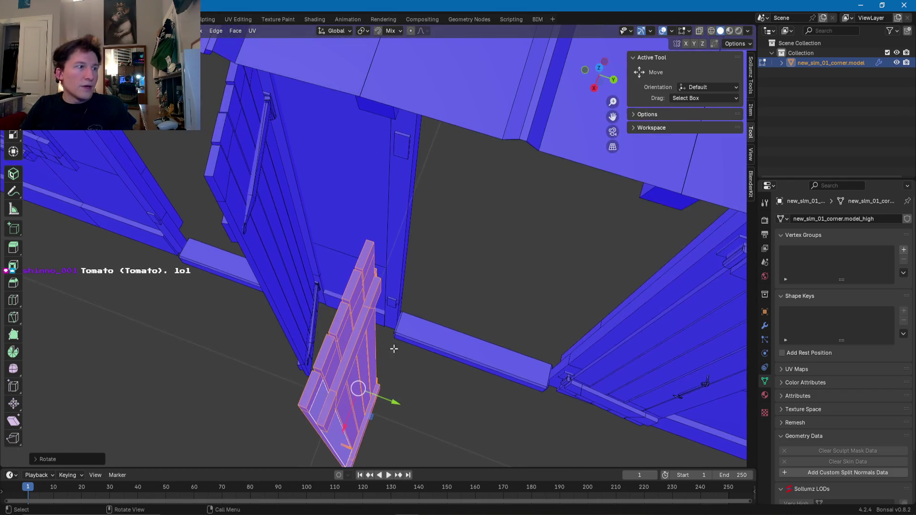
left_click_drag(349, 410, 371, 334)
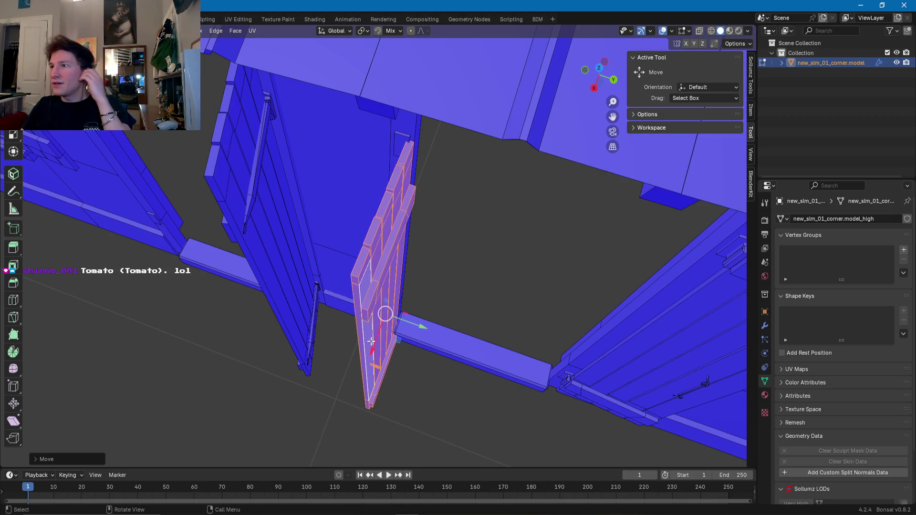
mouse_move(370, 340)
middle_mouse_down()
mouse_move(393, 291)
mouse_move(364, 263)
mouse_move(389, 202)
mouse_move(389, 282)
mouse_move(401, 306)
mouse_move(471, 271)
mouse_move(423, 250)
middle_mouse_up()
left_click_drag(412, 246, 413, 237)
left_click_drag(428, 284, 430, 291)
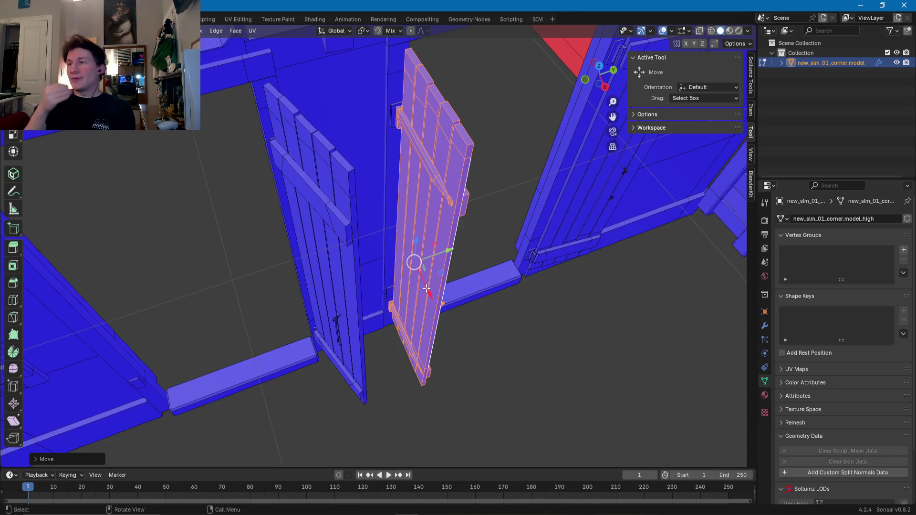
- Adjust the copied door's height along Z, then nudge it twice along Y into the doorway
mouse_move(445, 284)
middle_mouse_down()
mouse_move(401, 296)
mouse_move(362, 276)
middle_mouse_up()
key("g")
key("z")
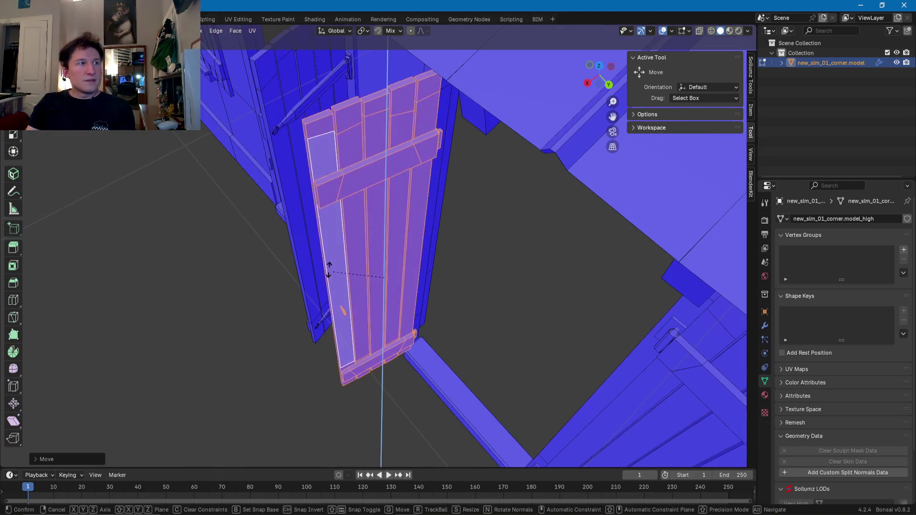
left_click(334, 272)
mouse_move(399, 293)
middle_mouse_down()
mouse_move(410, 254)
mouse_move(436, 253)
mouse_move(448, 277)
mouse_move(441, 313)
mouse_move(375, 319)
mouse_move(367, 300)
mouse_move(401, 344)
mouse_move(411, 311)
mouse_move(399, 296)
middle_mouse_up()
key("g")
key("y")
left_click(414, 310)
key("g")
key("y")
left_click(409, 347)
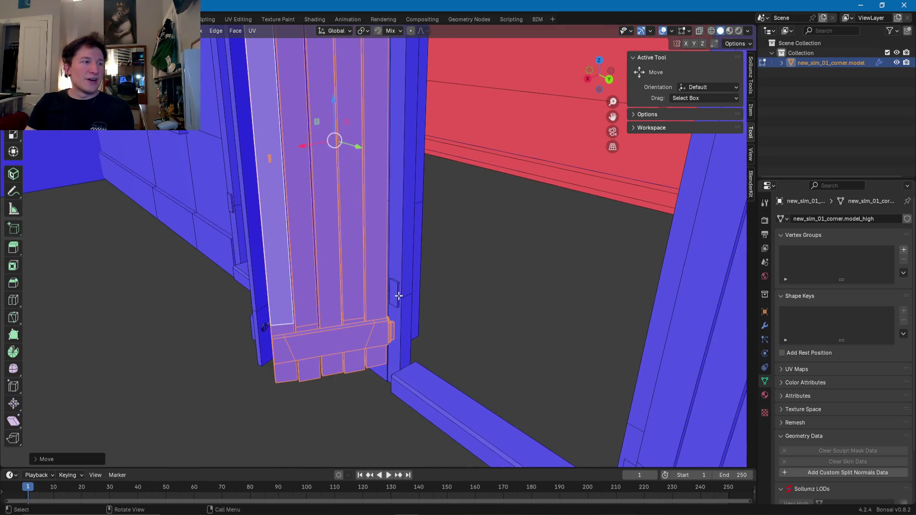
- Select the whole linked latch piece and raise it along Z
left_click(399, 296)
key("l")
scroll(398, 296, "up", 1)
scroll(397, 296, "up", 3)
middle_click_drag(395, 317, 372, 188)
key("g")
key("z")
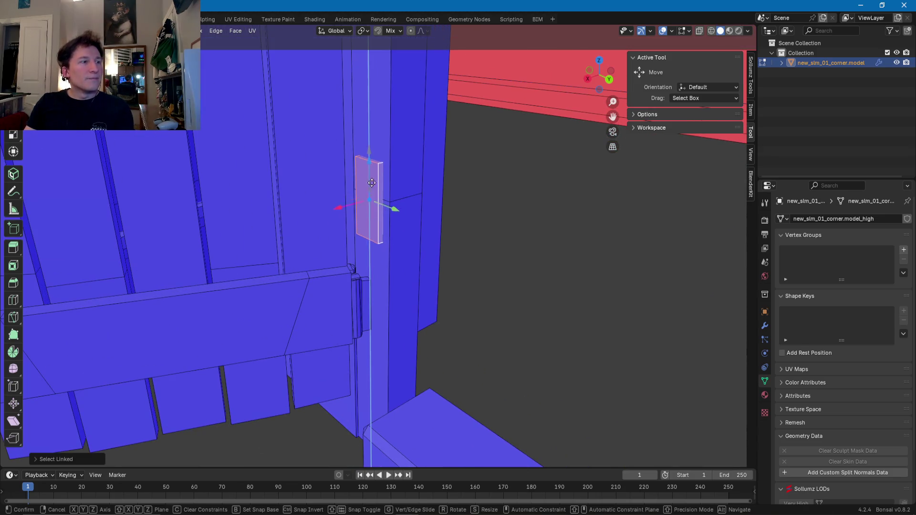
left_click(374, 287)
scroll(374, 267, "down", 3)
mouse_move(375, 262)
middle_mouse_down()
mouse_move(351, 324)
mouse_move(358, 301)
mouse_move(403, 310)
middle_mouse_up()
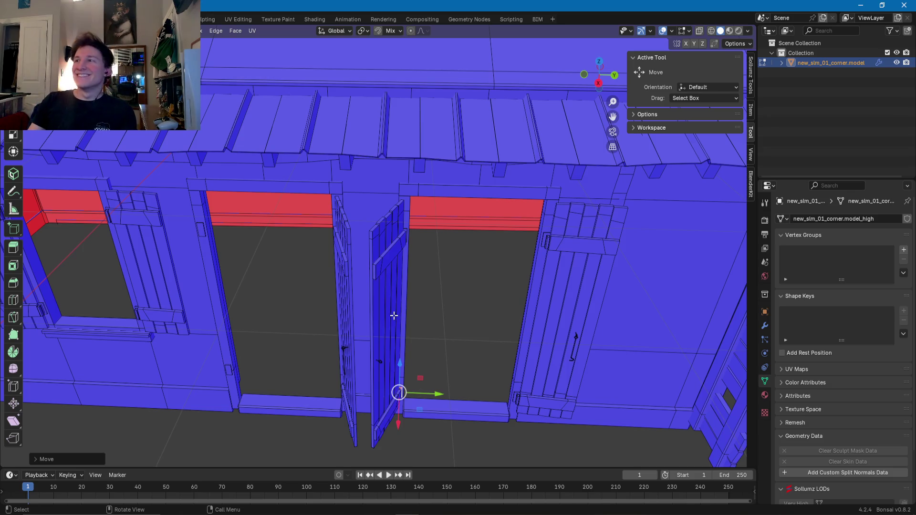
mouse_move(327, 272)
middle_mouse_down()
mouse_move(409, 231)
mouse_move(409, 245)
mouse_move(358, 260)
mouse_move(317, 266)
mouse_move(313, 248)
mouse_move(329, 286)
mouse_move(320, 252)
mouse_move(337, 231)
mouse_move(317, 336)
middle_mouse_up()
scroll(317, 335, "up", 5)
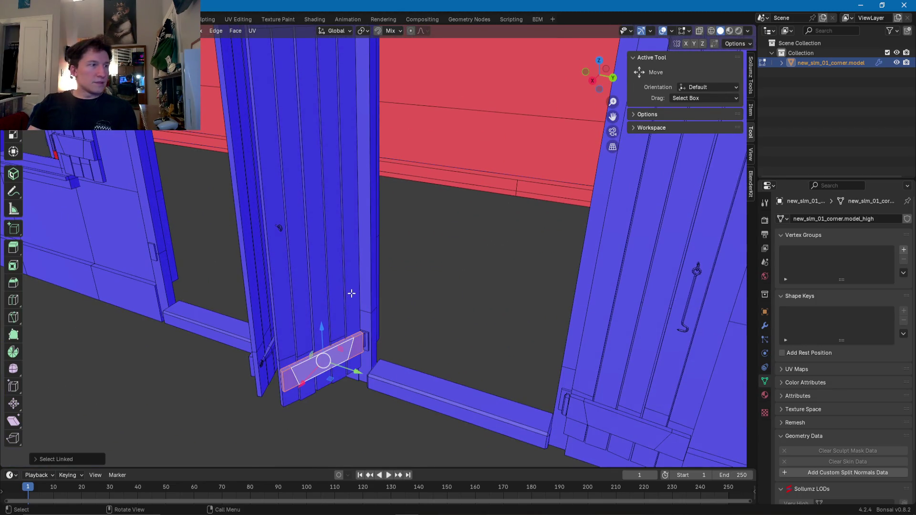
- Select all the door's connected planks and slide the door along Y into place
key("l")
key("l")
key("l")
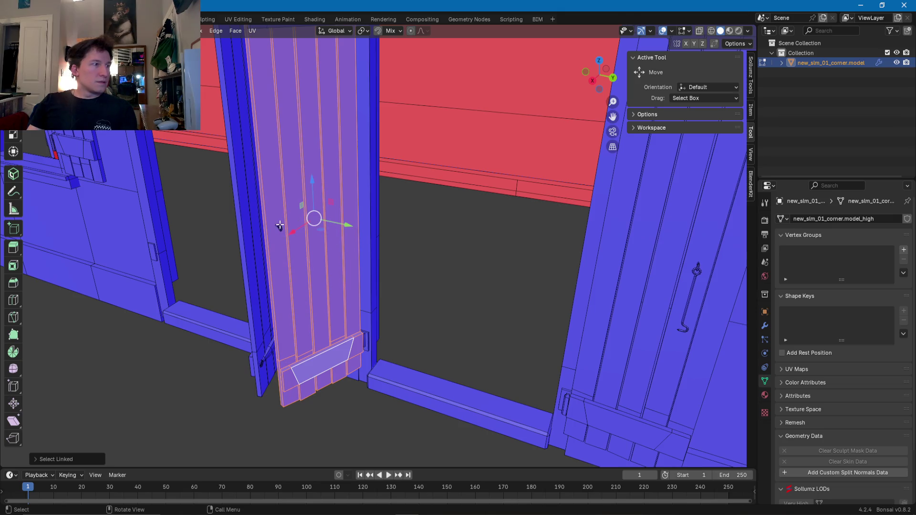
mouse_move(279, 226)
middle_mouse_down()
mouse_move(319, 116)
mouse_move(389, 137)
mouse_move(347, 154)
mouse_move(340, 353)
mouse_move(221, 366)
mouse_move(320, 356)
middle_mouse_up()
mouse_move(387, 341)
middle_mouse_down()
mouse_move(403, 243)
mouse_move(377, 70)
mouse_move(302, 253)
mouse_move(436, 268)
middle_mouse_up()
scroll(374, 63, "down", 5)
key("g")
key("y")
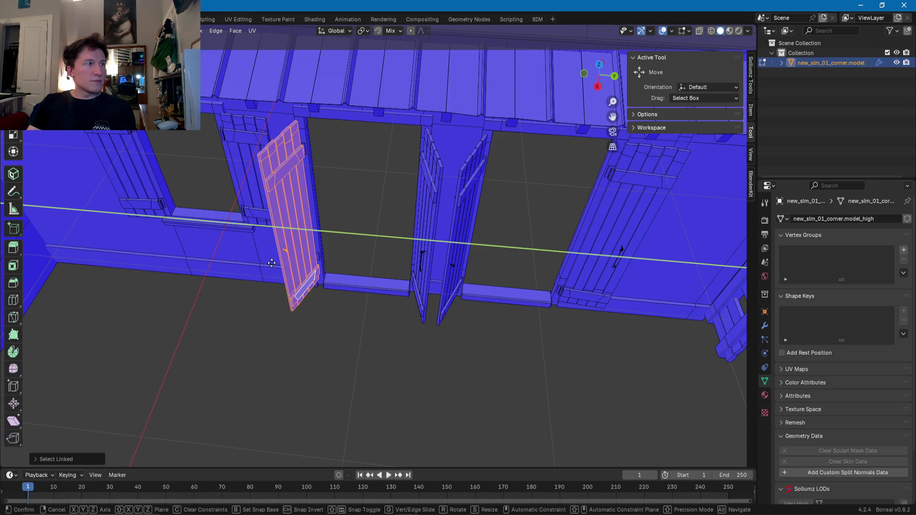
left_click(273, 263)
- Select the thin linked latch piece on the door edge and slide it down
mouse_move(269, 261)
middle_mouse_down()
mouse_move(286, 257)
mouse_move(277, 236)
mouse_move(328, 267)
mouse_move(334, 214)
mouse_move(287, 215)
mouse_move(369, 293)
mouse_move(342, 302)
mouse_move(369, 306)
mouse_move(323, 276)
middle_mouse_up()
scroll(296, 243, "down", 5)
scroll(363, 286, "up", 4)
scroll(342, 302, "up", 4)
scroll(334, 287, "up", 3)
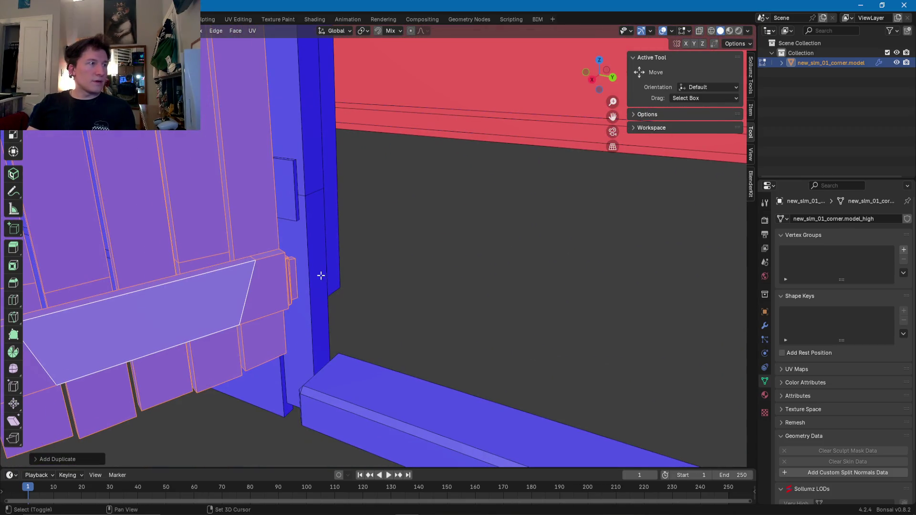
left_click(296, 202)
key("ctrl+l")
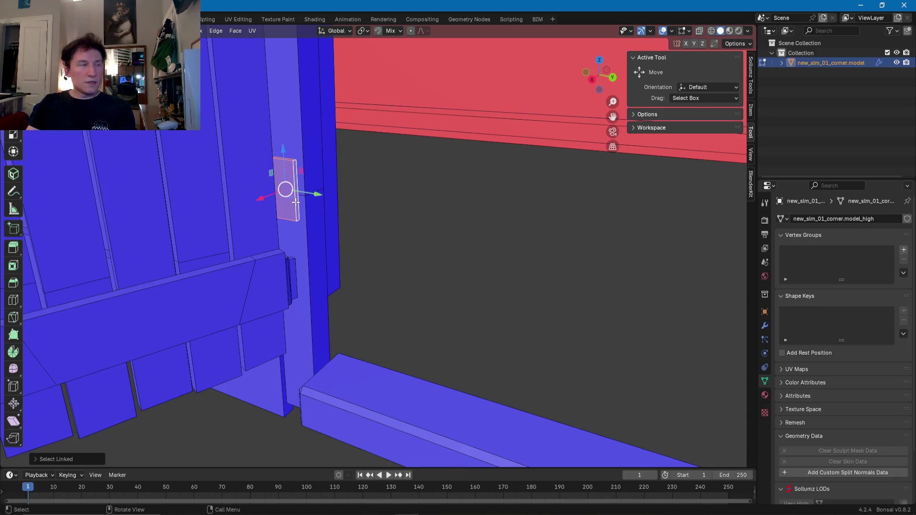
mouse_move(282, 148)
left_mouse_down()
mouse_move(279, 246)
mouse_move(290, 248)
left_mouse_up()
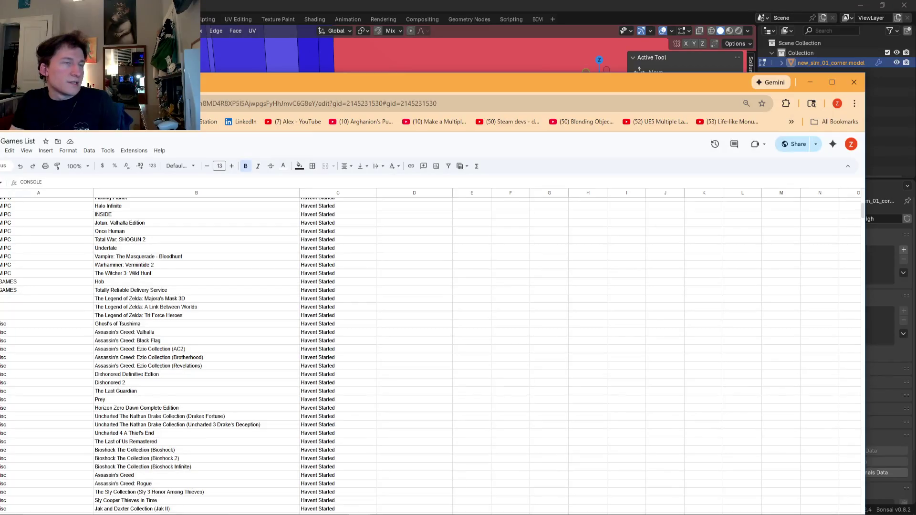
- Drag the Games List spreadsheet window aside and switch to the Delve presentation window
left_click_drag(649, 88, 797, 172)
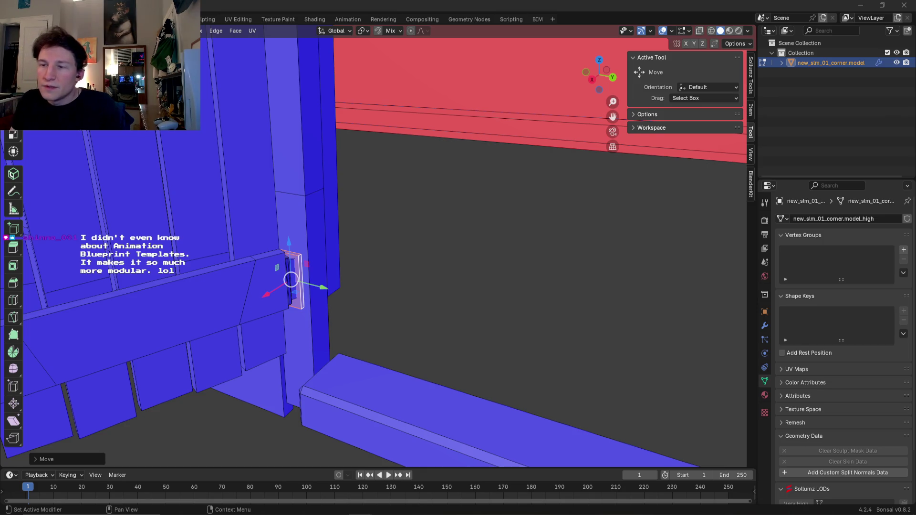
key("alt+Tab")
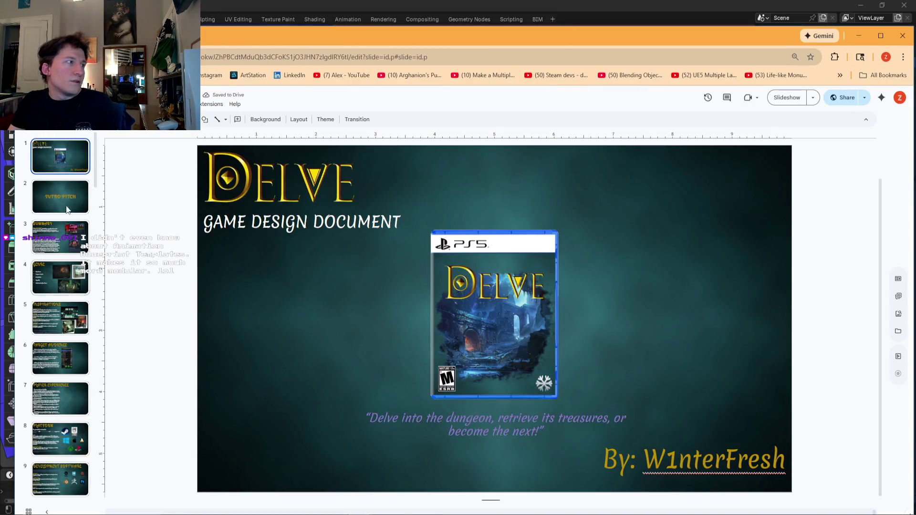
- Scroll the filmstrip to slide 39, Graphic User Interface (GUI), then switch to the GDD template
scroll(66, 358, "down", 15)
scroll(66, 365, "down", 2)
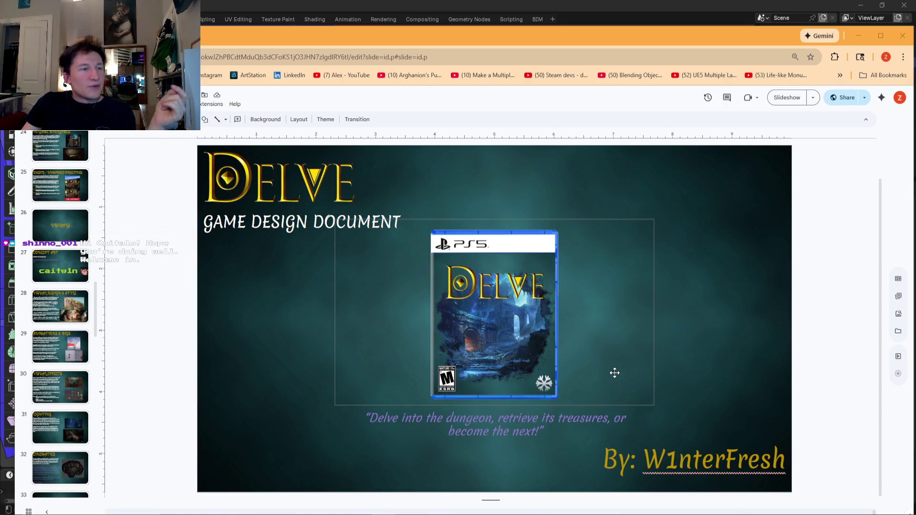
scroll(76, 371, "down", 8)
left_click(67, 394)
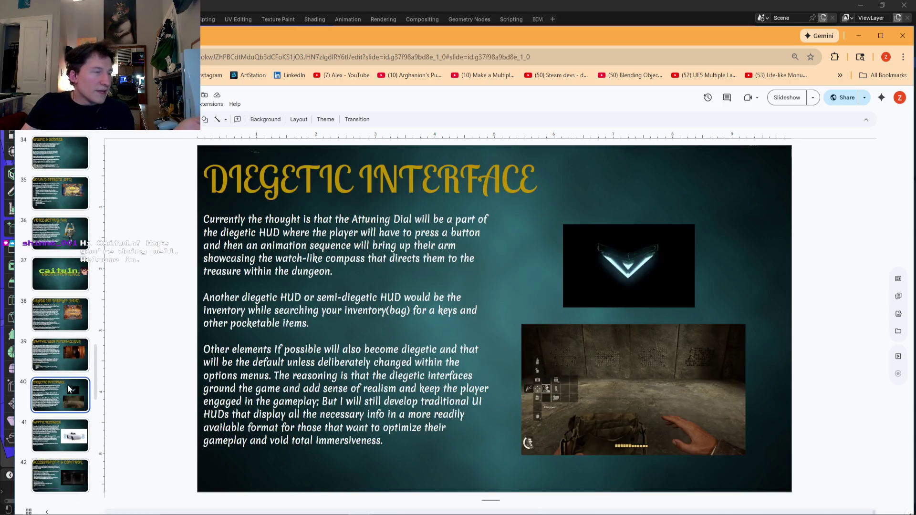
left_click(78, 352)
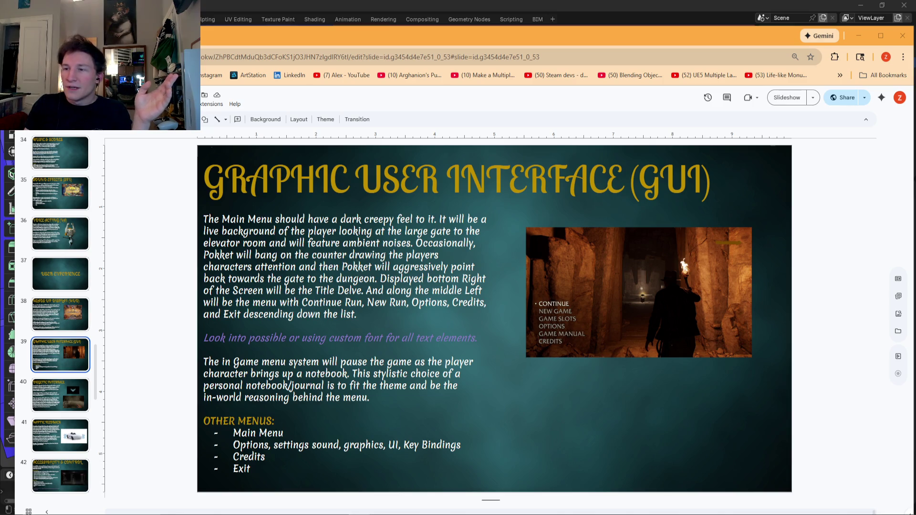
mouse_move(525, 35)
left_mouse_down()
mouse_move(499, 57)
mouse_move(468, 35)
mouse_move(439, 35)
mouse_move(381, 113)
left_mouse_up()
- Browse the GDD template slides down to the Tertiary Mechanics slide
key("Down")
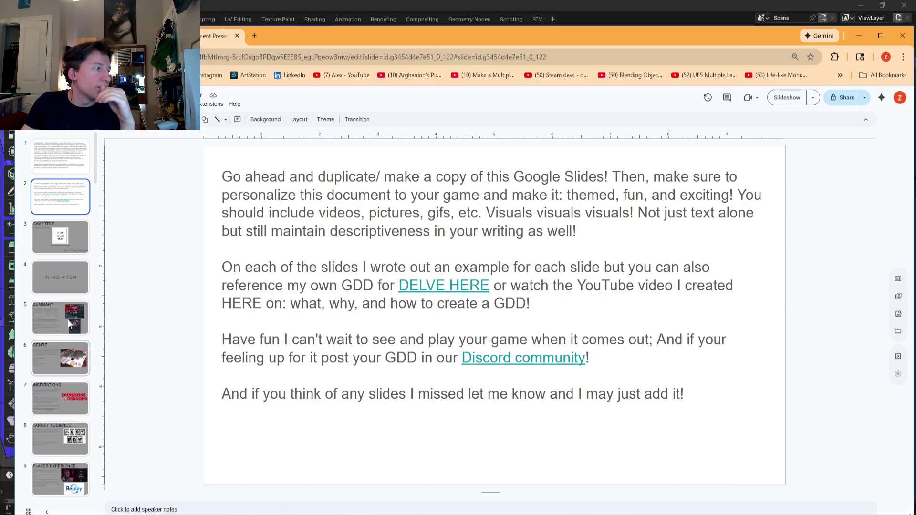
scroll(64, 323, "down", 10)
scroll(63, 324, "down", 3)
left_click(63, 315)
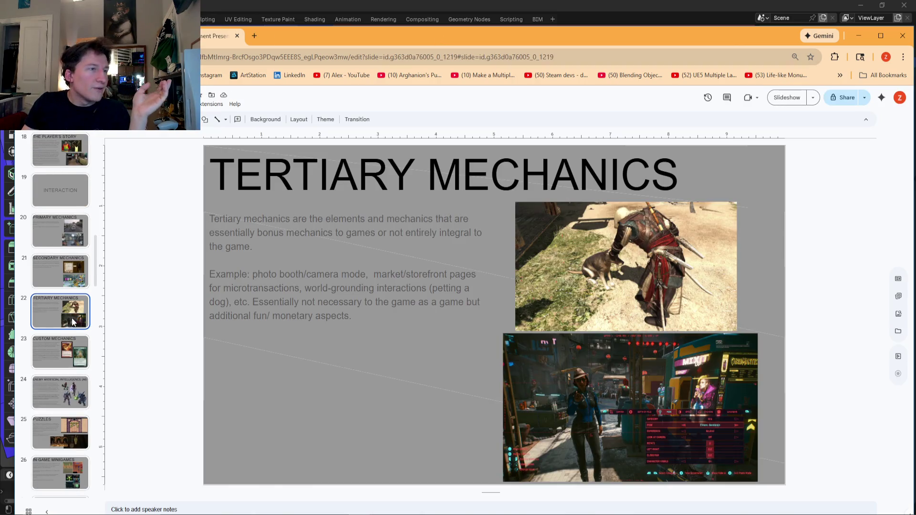
- Return to the Delve deck and minimize Chrome to bring Blender back
key("ctrl+shift+Tab")
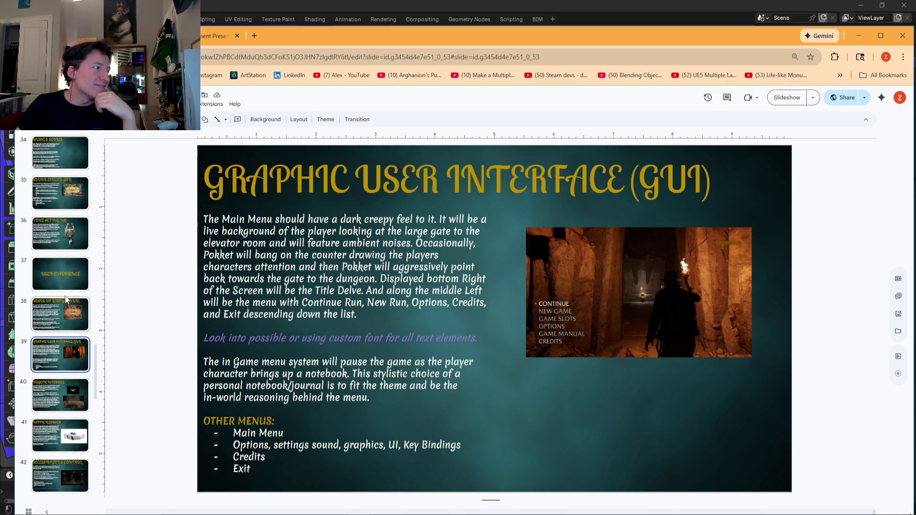
left_click(859, 36)
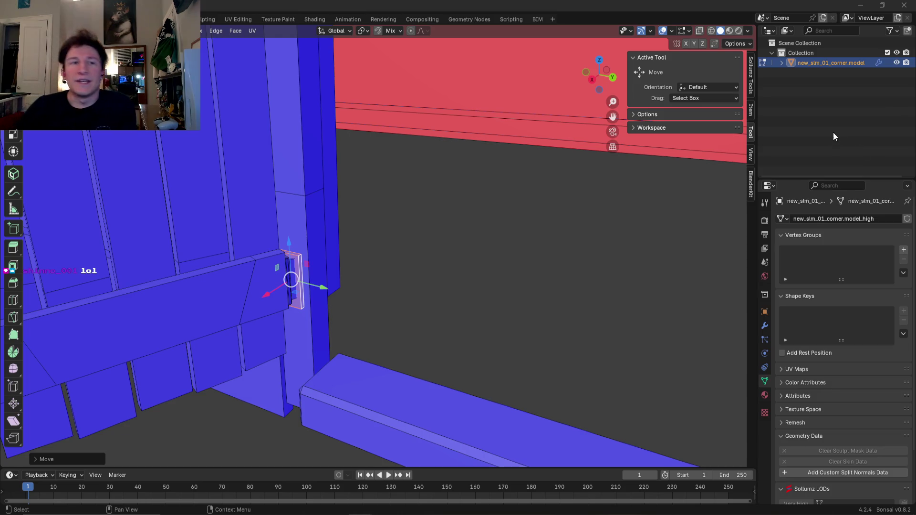
mouse_move(544, 327)
middle_mouse_down()
mouse_move(397, 322)
mouse_move(460, 319)
mouse_move(450, 302)
mouse_move(471, 299)
mouse_move(351, 281)
middle_mouse_up()
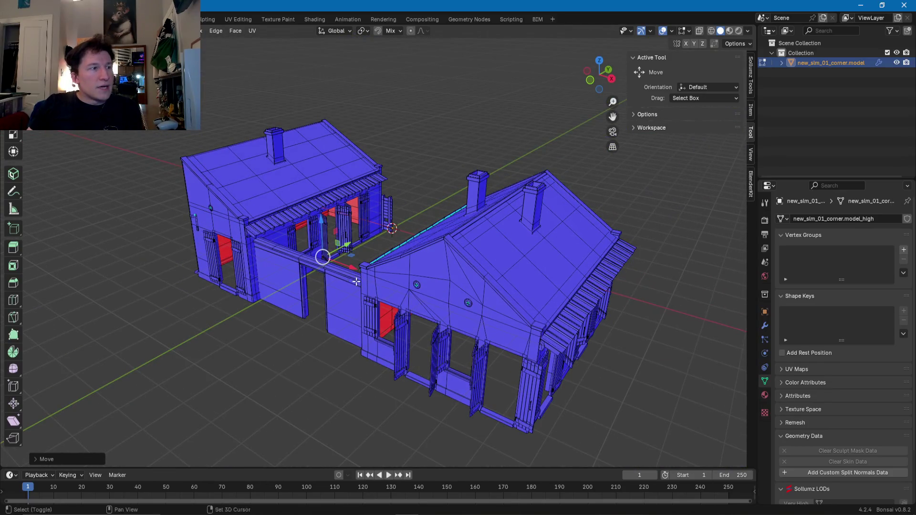
scroll(350, 282, "up", 6)
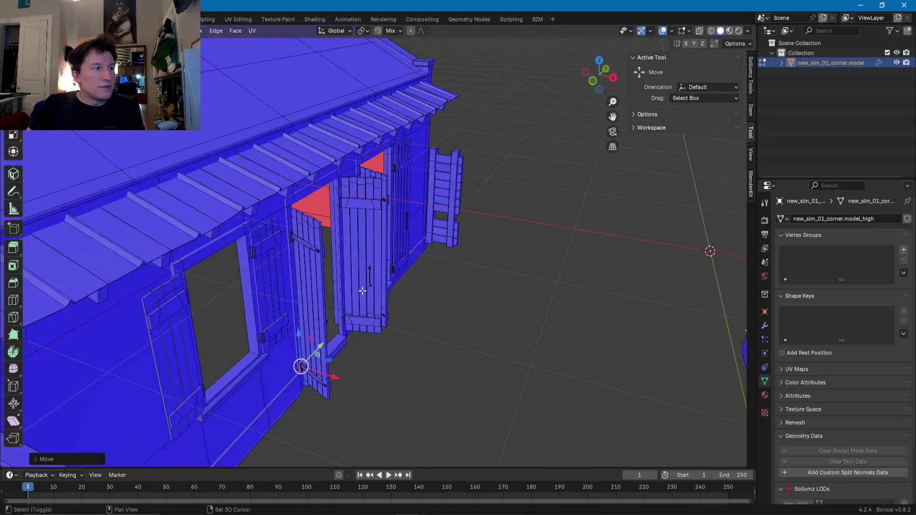
mouse_move(363, 291)
middle_mouse_down()
mouse_move(371, 321)
mouse_move(342, 315)
mouse_move(485, 293)
mouse_move(405, 294)
mouse_move(446, 202)
mouse_move(413, 317)
mouse_move(467, 336)
middle_mouse_up()
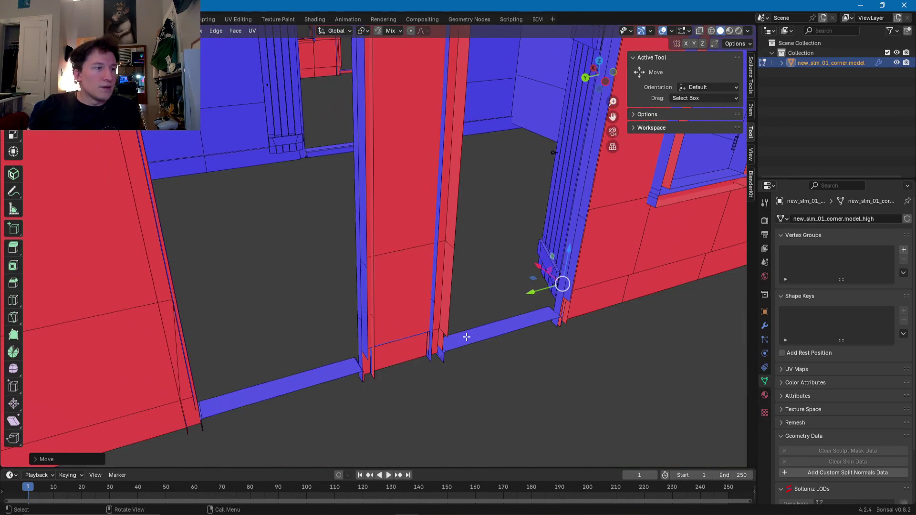
left_click(467, 343)
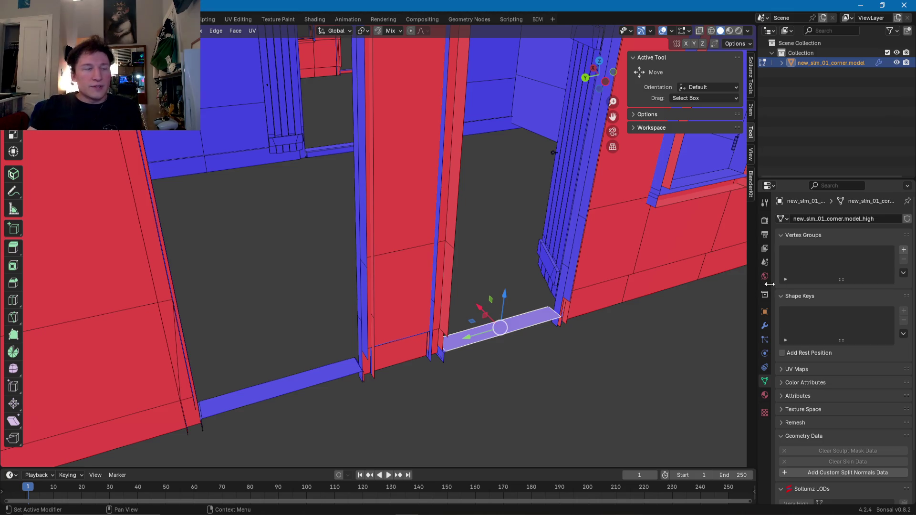
left_click(442, 362)
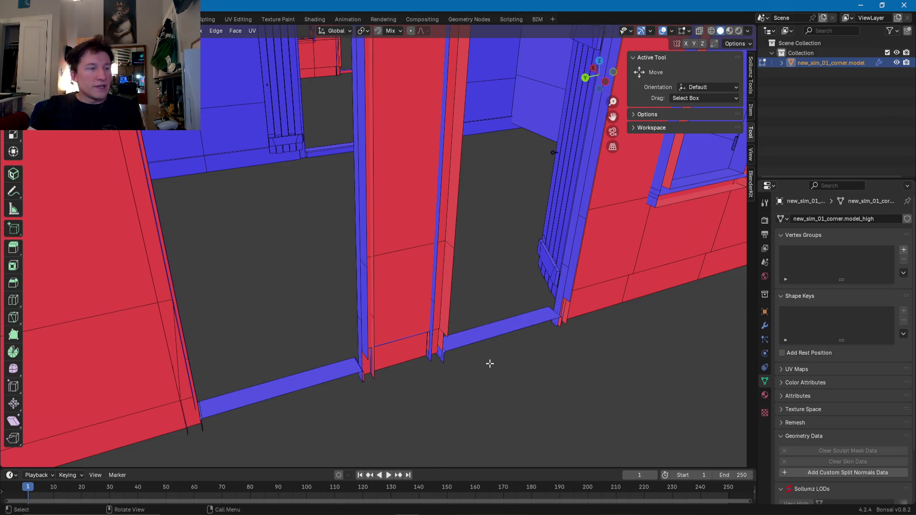
left_click(444, 358)
mouse_move(520, 360)
middle_mouse_down()
mouse_move(409, 320)
mouse_move(420, 327)
middle_mouse_up()
left_click(462, 347)
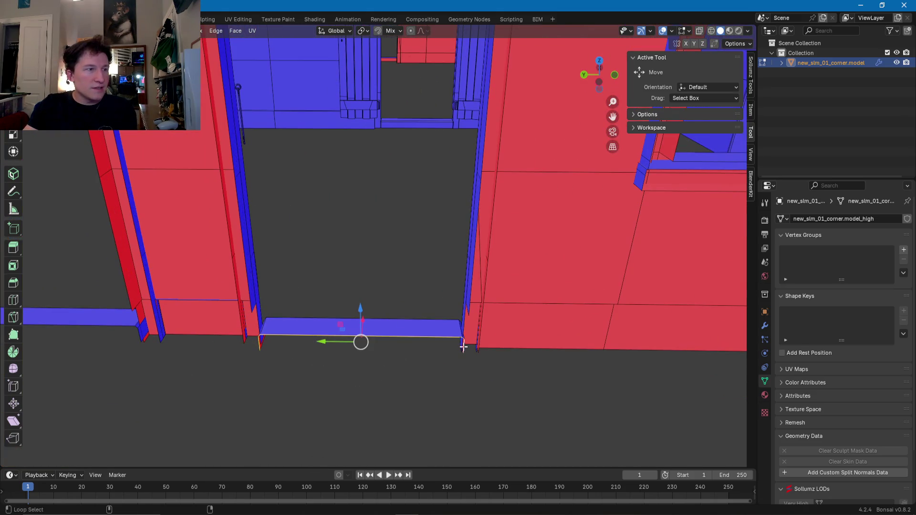
mouse_move(369, 344)
middle_mouse_down()
mouse_move(405, 319)
mouse_move(326, 255)
mouse_move(276, 274)
mouse_move(336, 285)
mouse_move(274, 302)
mouse_move(288, 370)
mouse_move(464, 347)
mouse_move(448, 322)
mouse_move(359, 262)
mouse_move(380, 281)
mouse_move(388, 357)
mouse_move(453, 305)
mouse_move(424, 297)
middle_mouse_up()
left_click(473, 336, "alt+shift")
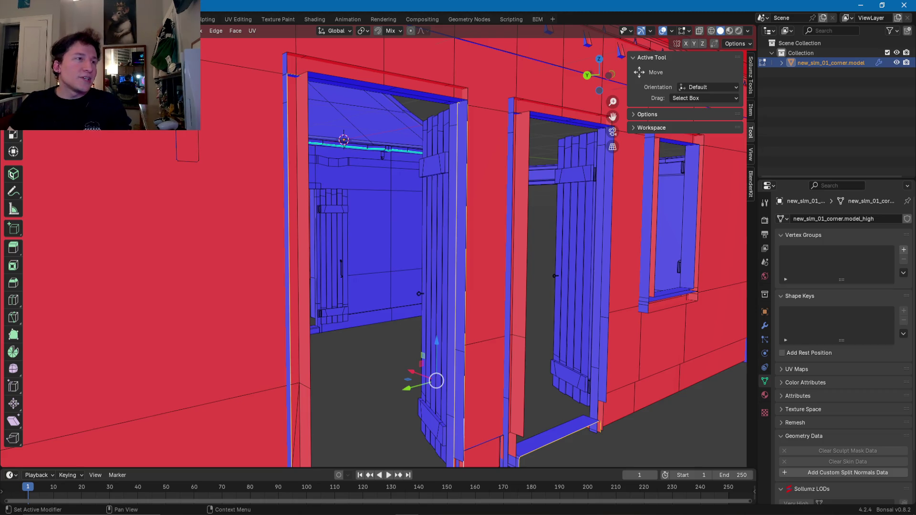
- Pick out the door frame's top edge, corner and post edge loops
middle_click_drag(334, 220, 370, 161)
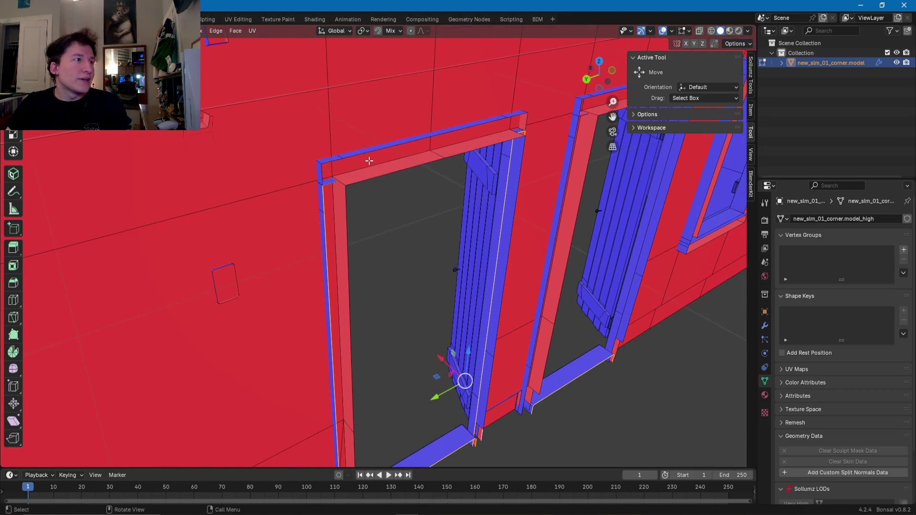
left_click(364, 156)
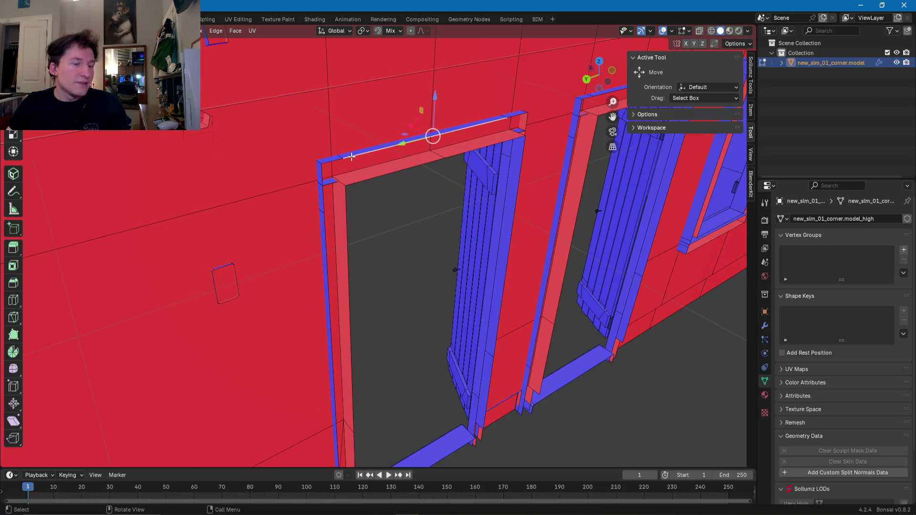
left_click(332, 162)
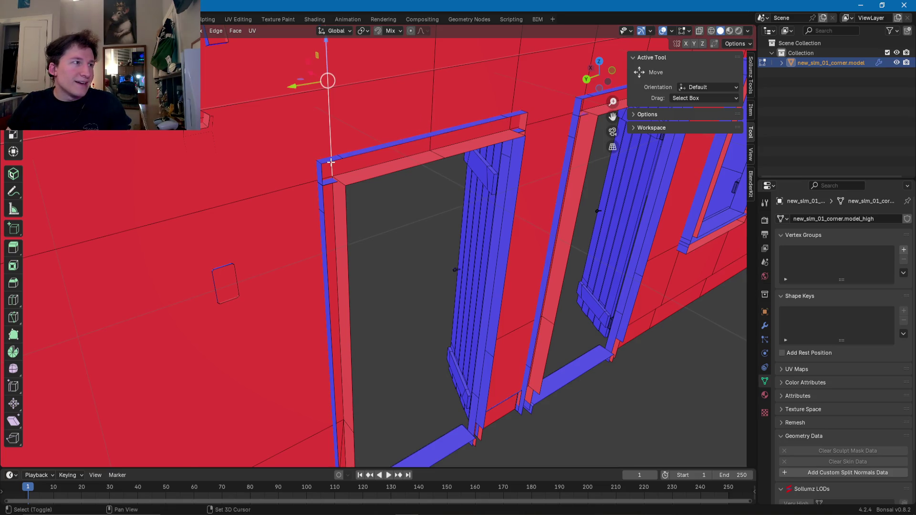
left_click(332, 162)
left_click(375, 156)
left_click(374, 153, "shift")
left_click(373, 153, "shift")
left_click(373, 153, "alt")
mouse_move(365, 183)
middle_mouse_down("shift")
mouse_move(341, 179)
mouse_move(368, 156)
mouse_move(358, 168)
mouse_move(403, 214)
middle_mouse_up("shift")
left_click(367, 156, "alt")
left_click(493, 203, "alt")
mouse_move(492, 203)
middle_mouse_down()
mouse_move(504, 182)
mouse_move(498, 157)
mouse_move(516, 166)
mouse_move(402, 193)
mouse_move(395, 131)
middle_mouse_up()
left_click(413, 135)
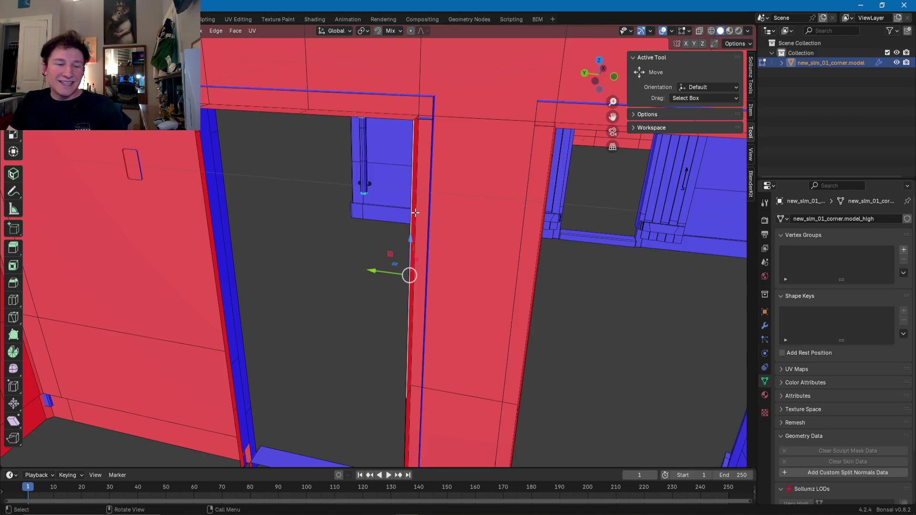
- Select the two narrow frame strip faces and push them along Y toward the wall
scroll(425, 206, "down", 3)
left_click(395, 204, "shift")
scroll(394, 205, "up", 3)
middle_click_drag(388, 327, 371, 275, "shift")
left_click(388, 305, "shift")
left_click_drag(362, 278, 364, 276)
middle_click_drag(364, 276, 453, 315)
- Select the left door-frame strips and slide them along Y flush with the wall
left_click(380, 356)
left_click(373, 306, "shift")
mouse_move(374, 305)
middle_mouse_down()
mouse_move(370, 292)
mouse_move(356, 302)
middle_mouse_up()
left_click_drag(352, 313, 346, 314)
mouse_move(445, 213)
middle_mouse_down()
mouse_move(419, 201)
mouse_move(433, 129)
middle_mouse_up()
- Select both parts of the top frame strip and move them vertically against the opening
left_click(441, 111)
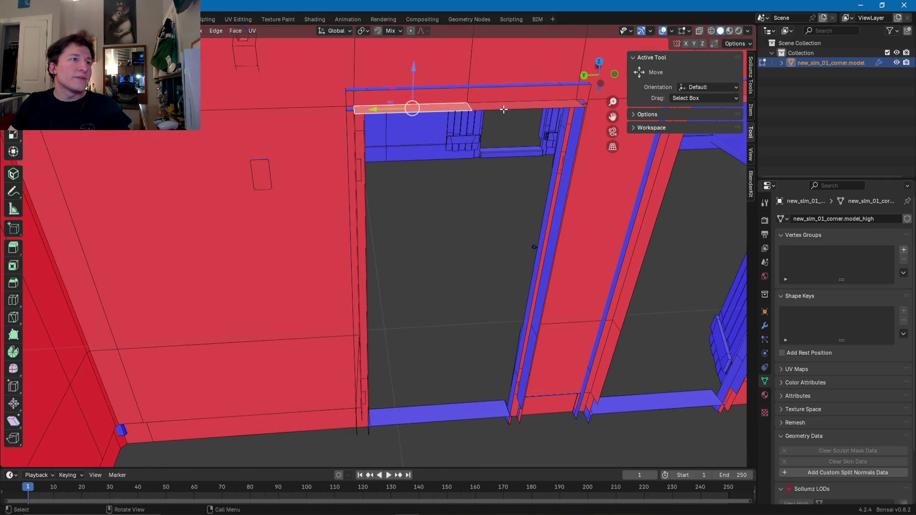
left_click(505, 110, "shift")
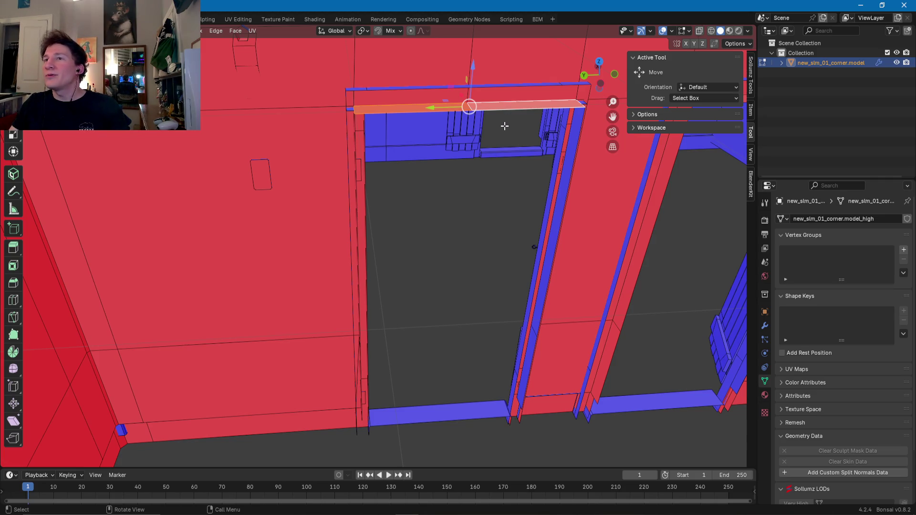
mouse_move(543, 174)
middle_mouse_down()
mouse_move(448, 164)
mouse_move(416, 248)
mouse_move(391, 214)
middle_mouse_up()
scroll(389, 157, "up", 3)
scroll(389, 133, "up", 1)
left_click_drag(392, 115, 391, 106)
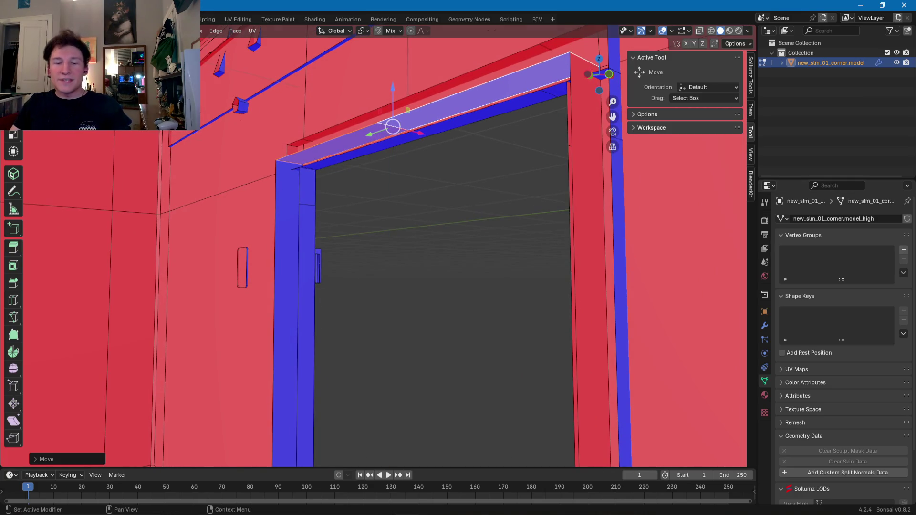
scroll(444, 360, "down", 2)
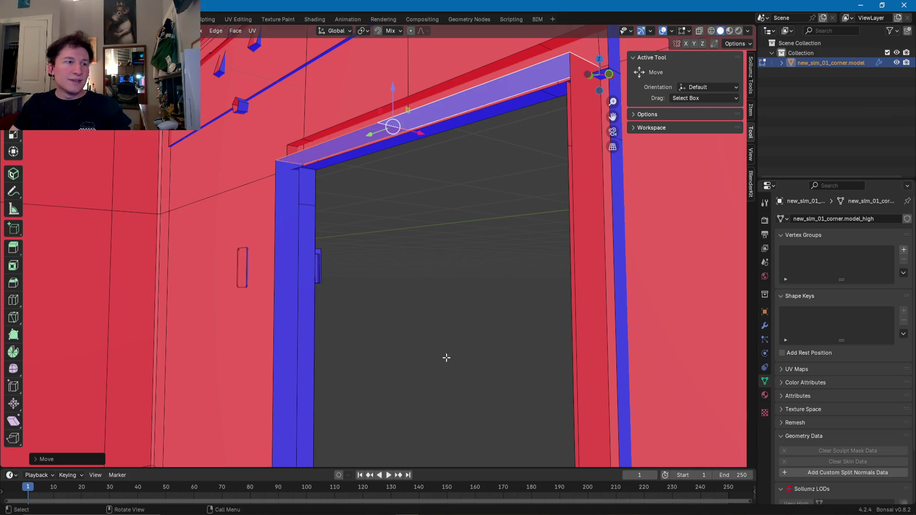
middle_click_drag(444, 360, 471, 370)
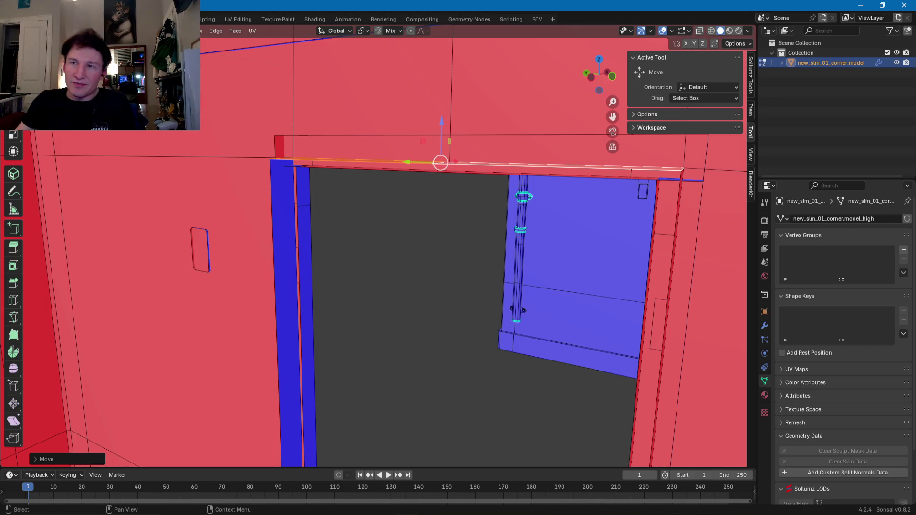
- Select the frame beam's top face and raise it along Z
mouse_move(410, 274)
middle_mouse_down()
mouse_move(395, 277)
mouse_move(450, 280)
mouse_move(342, 207)
mouse_move(398, 242)
mouse_move(420, 293)
mouse_move(409, 299)
mouse_move(396, 272)
mouse_move(429, 260)
mouse_move(439, 123)
mouse_move(432, 156)
mouse_move(462, 223)
middle_mouse_up()
left_click(438, 120)
scroll(546, 117, "up", 3)
scroll(546, 118, "down", 3)
mouse_move(546, 118)
middle_mouse_down()
mouse_move(526, 160)
mouse_move(363, 267)
middle_mouse_up()
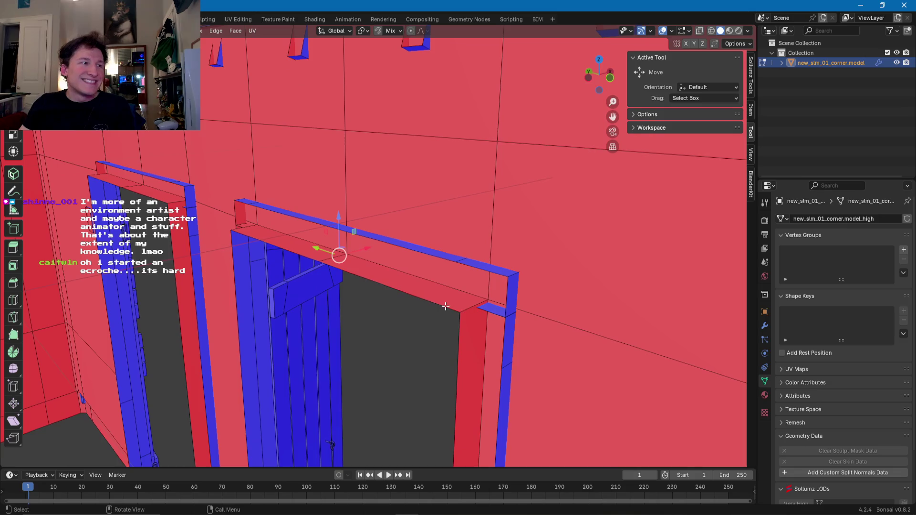
mouse_move(377, 277)
left_mouse_down()
mouse_move(395, 272)
mouse_move(318, 251)
left_mouse_up()
middle_click_drag(317, 252, 345, 239)
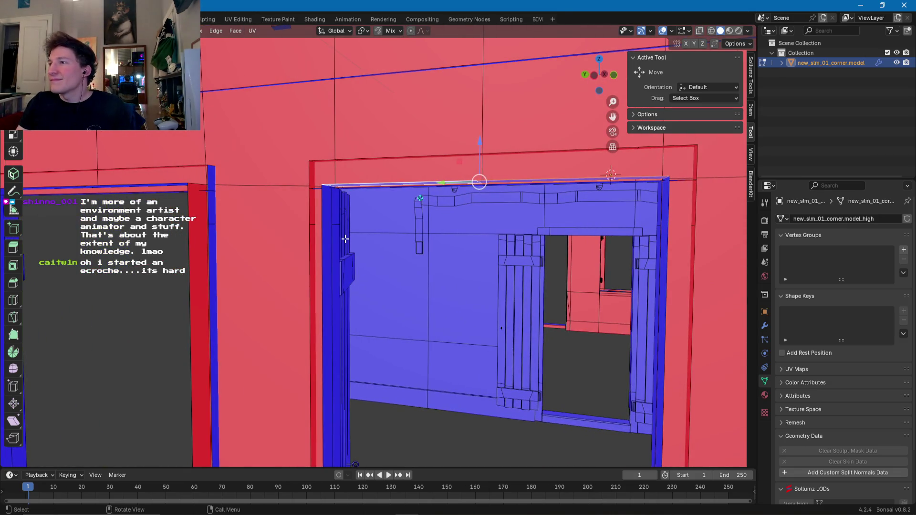
mouse_move(345, 238)
middle_mouse_down()
mouse_move(474, 196)
mouse_move(503, 148)
middle_mouse_up()
left_click_drag(506, 145, 506, 136)
- Select the left and right jamb faces and shift each along Y to line up with the opening
left_click(351, 190)
middle_click_drag(351, 190, 330, 327)
left_click(330, 327)
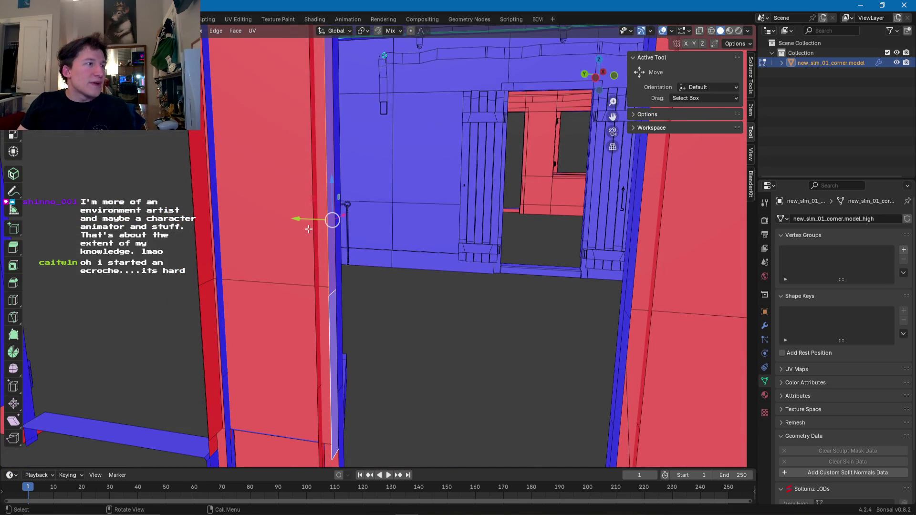
left_click_drag(297, 219, 296, 219)
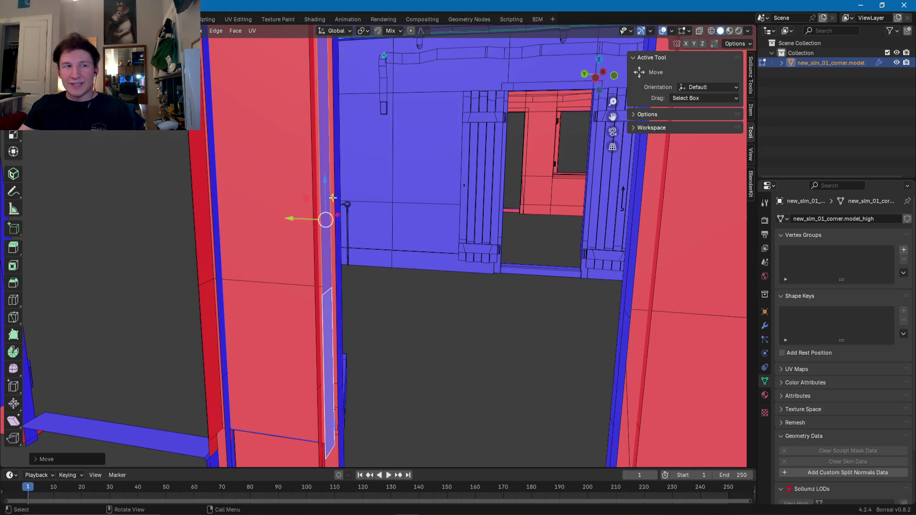
left_click(623, 341)
mouse_move(630, 281)
middle_mouse_down()
mouse_move(530, 333)
mouse_move(540, 356)
mouse_move(471, 317)
mouse_move(450, 341)
middle_mouse_up()
left_click_drag(438, 368, 445, 370)
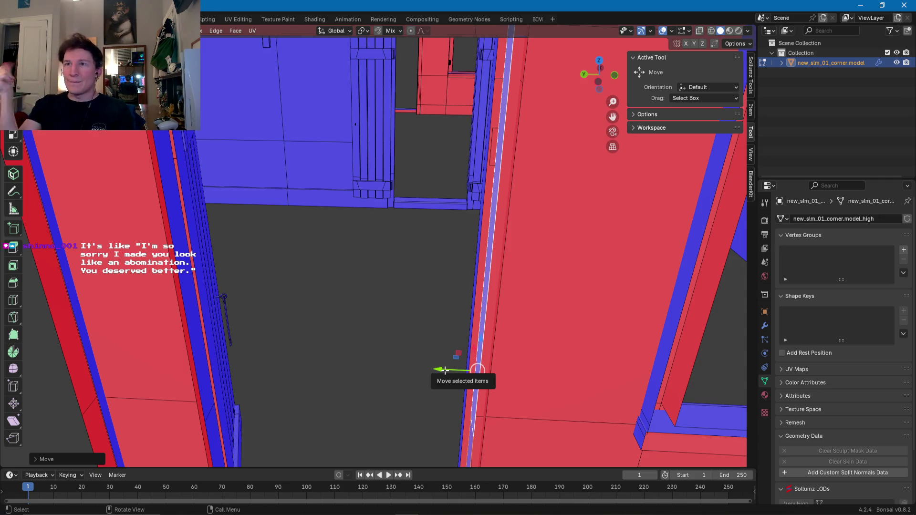
scroll(422, 326, "down", 5)
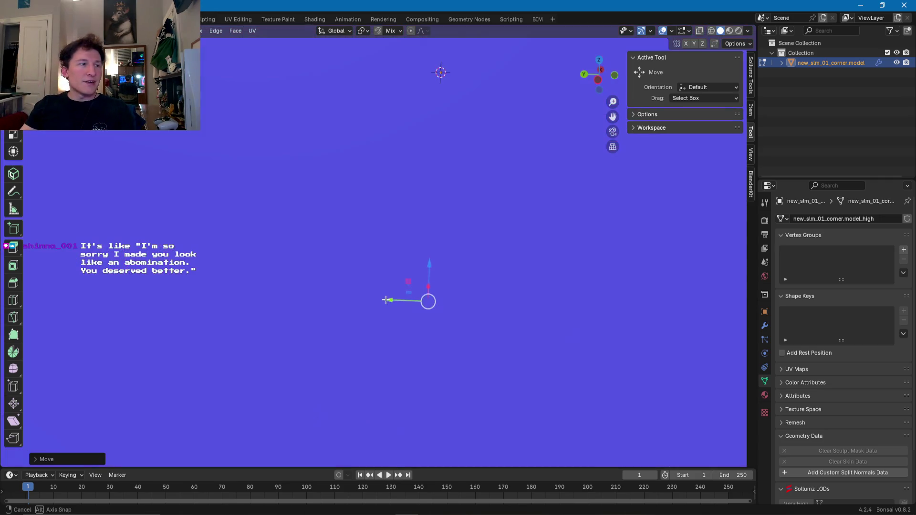
mouse_move(383, 305)
middle_mouse_down()
mouse_move(368, 335)
mouse_move(359, 330)
middle_mouse_up()
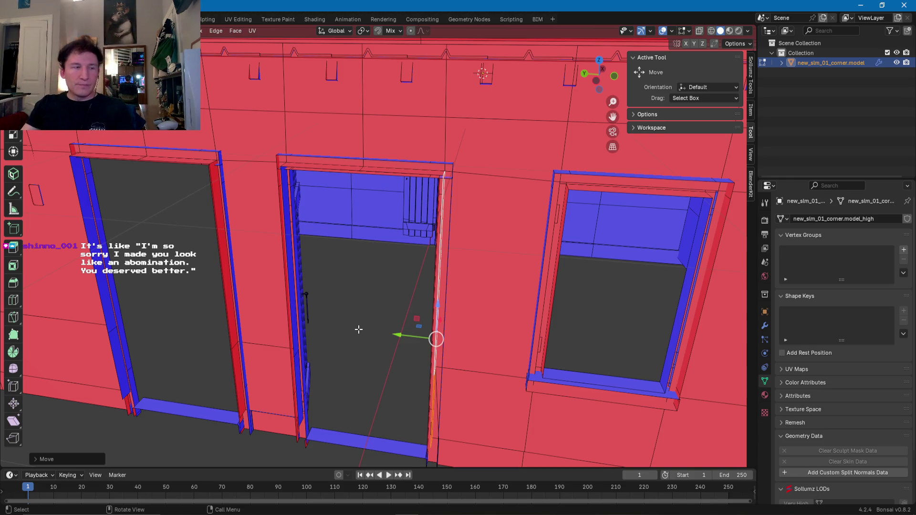
middle_click_drag(342, 305, 363, 308)
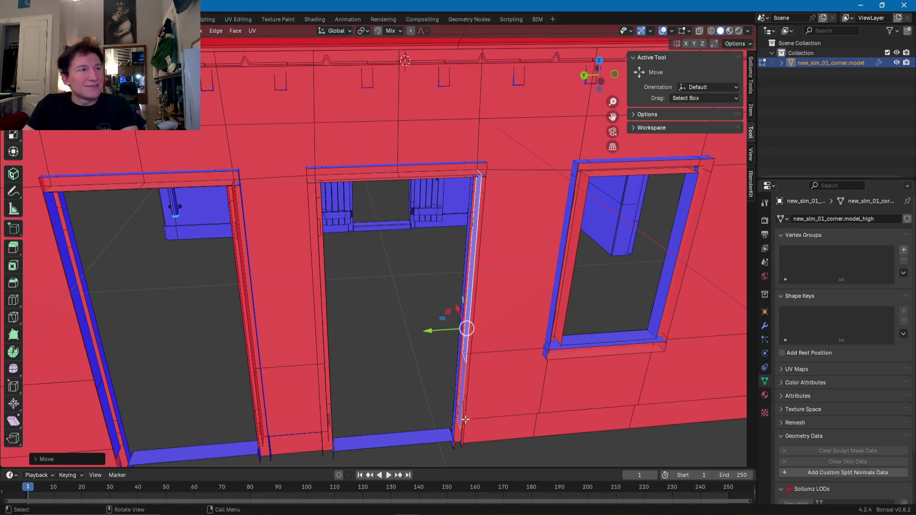
key("g")
right_click(408, 292)
mouse_move(408, 293)
middle_mouse_down()
mouse_move(415, 287)
mouse_move(446, 300)
mouse_move(426, 266)
mouse_move(403, 301)
mouse_move(466, 309)
mouse_move(410, 287)
middle_mouse_up()
key("g")
right_click(404, 274)
mouse_move(495, 260)
middle_mouse_down()
mouse_move(409, 276)
mouse_move(386, 254)
middle_mouse_up()
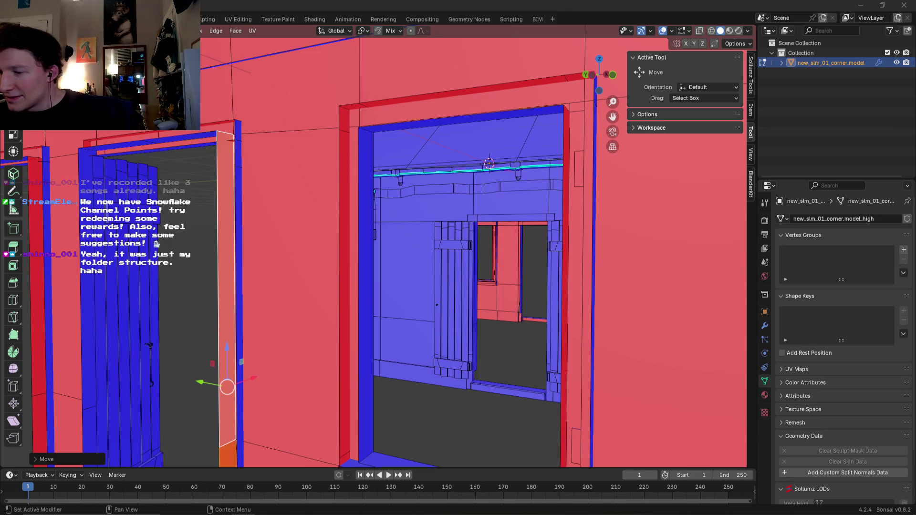
key("alt+Tab")
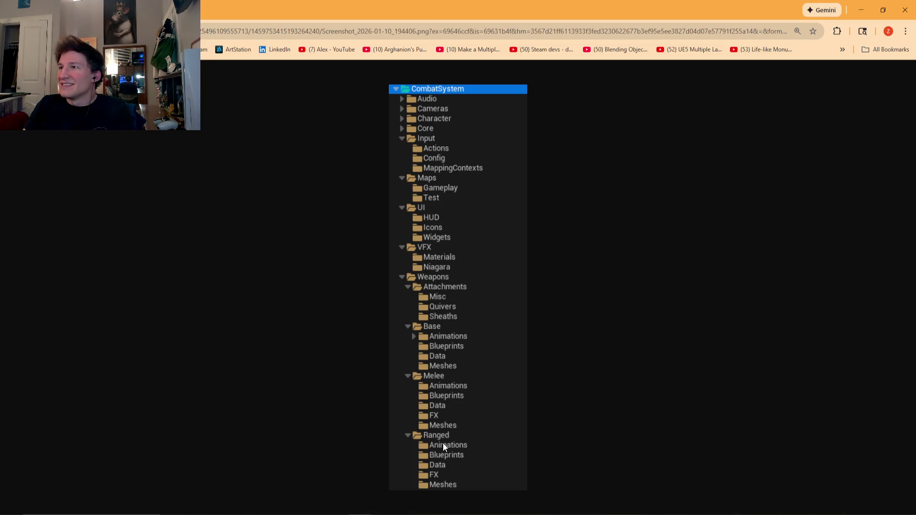
- Leave the CombatSystem folder screenshot and return to Blender with Alt+Tab
key("alt+Tab")
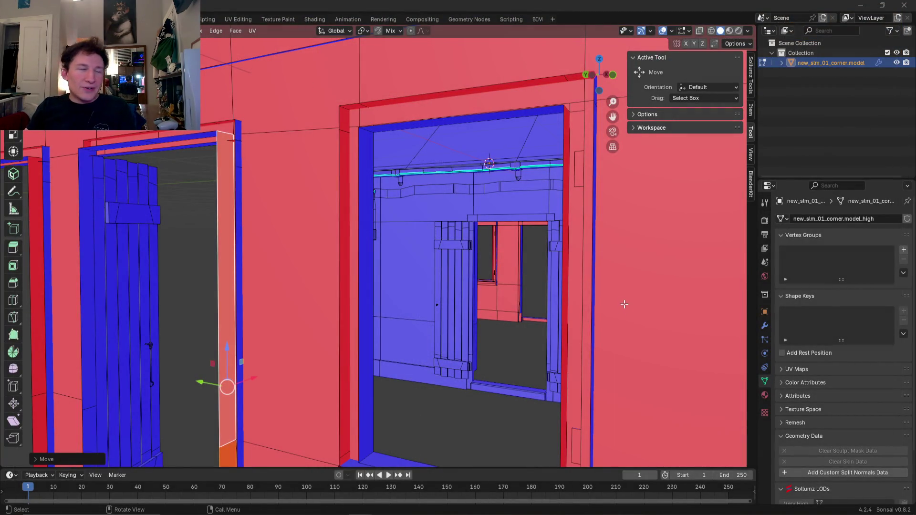
- Select the lintel's bottom face and lower it along Z
mouse_move(403, 280)
middle_mouse_down()
mouse_move(440, 333)
mouse_move(472, 316)
middle_mouse_up()
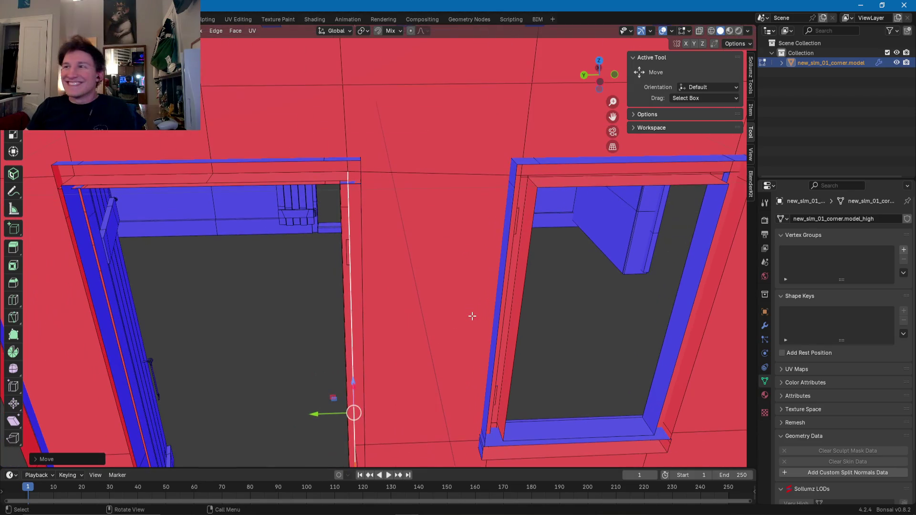
mouse_move(307, 302)
middle_mouse_down()
mouse_move(365, 251)
mouse_move(399, 242)
mouse_move(450, 246)
mouse_move(448, 266)
mouse_move(285, 276)
mouse_move(485, 277)
mouse_move(391, 248)
mouse_move(273, 256)
middle_mouse_up()
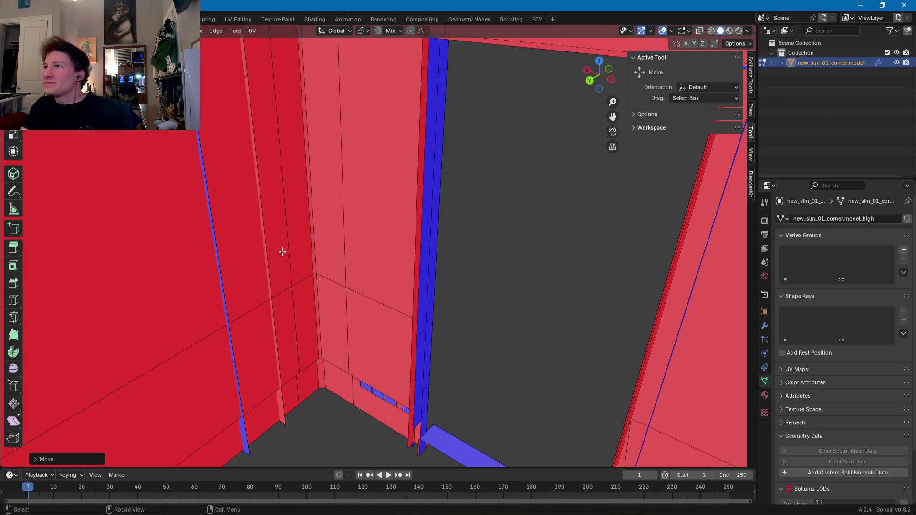
mouse_move(355, 208)
middle_mouse_down()
mouse_move(385, 205)
mouse_move(344, 242)
mouse_move(371, 256)
mouse_move(359, 260)
mouse_move(409, 278)
mouse_move(315, 272)
mouse_move(349, 259)
middle_mouse_up()
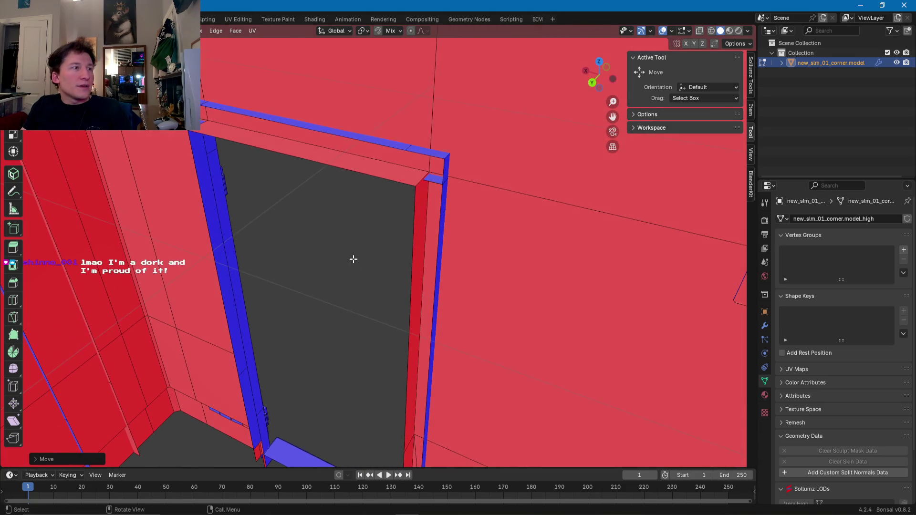
left_click(378, 174)
mouse_move(298, 132)
left_mouse_down()
mouse_move(296, 143)
mouse_move(297, 123)
left_mouse_up()
- Select the narrow right jamb face and slide it along X into place
mouse_move(297, 123)
middle_mouse_down()
mouse_move(385, 215)
mouse_move(420, 236)
mouse_move(452, 207)
mouse_move(505, 200)
middle_mouse_up()
left_click(501, 260)
mouse_move(501, 260)
middle_mouse_down()
mouse_move(436, 272)
mouse_move(381, 331)
mouse_move(367, 295)
middle_mouse_up()
left_click(380, 331, "shift")
left_click_drag(361, 292, 372, 292)
- Select the left jamb faces and slide them along X against the opening
mouse_move(371, 292)
middle_mouse_down()
mouse_move(327, 282)
mouse_move(325, 301)
mouse_move(351, 324)
mouse_move(364, 362)
mouse_move(363, 333)
mouse_move(401, 218)
middle_mouse_up()
left_click(364, 349)
scroll(362, 333, "up", 3)
left_click(378, 317, "shift")
middle_click_drag(379, 339, 366, 356)
left_click(367, 358, "shift")
left_click_drag(357, 308, 337, 308)
mouse_move(336, 308)
middle_mouse_down()
mouse_move(364, 299)
mouse_move(345, 293)
mouse_move(382, 308)
middle_mouse_up()
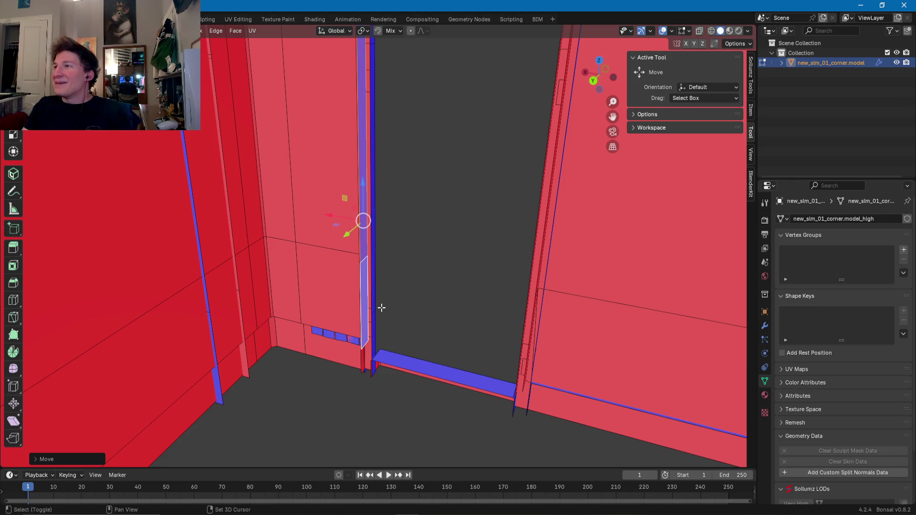
- Inspect the door frame's edge loops from several angles around the wall
mouse_move(369, 301)
middle_mouse_down()
mouse_move(357, 283)
mouse_move(447, 233)
mouse_move(465, 196)
mouse_move(425, 188)
mouse_move(415, 203)
mouse_move(425, 169)
mouse_move(434, 206)
mouse_move(413, 202)
mouse_move(491, 245)
mouse_move(465, 245)
mouse_move(523, 267)
mouse_move(348, 260)
mouse_move(474, 249)
mouse_move(454, 217)
mouse_move(483, 219)
mouse_move(449, 228)
mouse_move(454, 205)
mouse_move(430, 202)
mouse_move(507, 239)
mouse_move(435, 229)
mouse_move(416, 333)
mouse_move(394, 227)
mouse_move(380, 286)
mouse_move(458, 276)
mouse_move(399, 280)
middle_mouse_up()
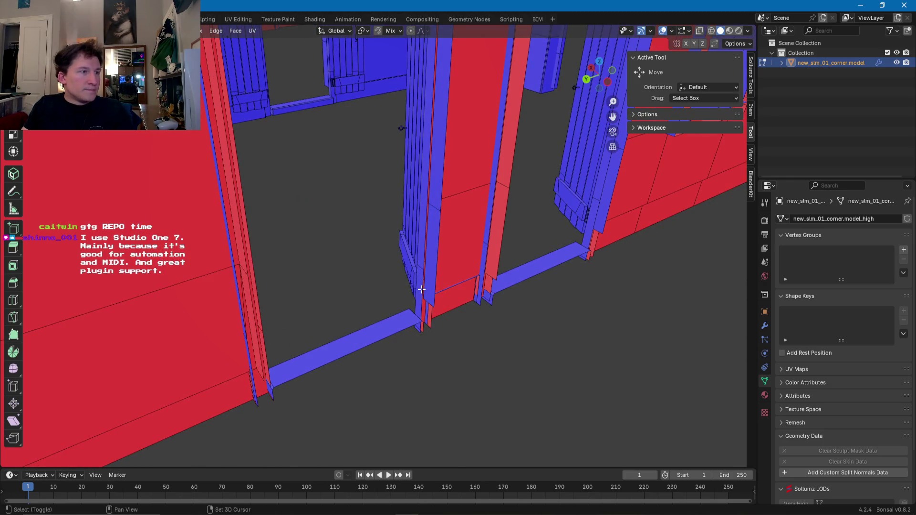
left_click(405, 327, "alt")
mouse_move(406, 327)
middle_mouse_down()
mouse_move(364, 327)
mouse_move(411, 245)
mouse_move(392, 351)
mouse_move(389, 205)
mouse_move(374, 190)
mouse_move(383, 201)
mouse_move(401, 181)
middle_mouse_up()
left_click(332, 320, "alt")
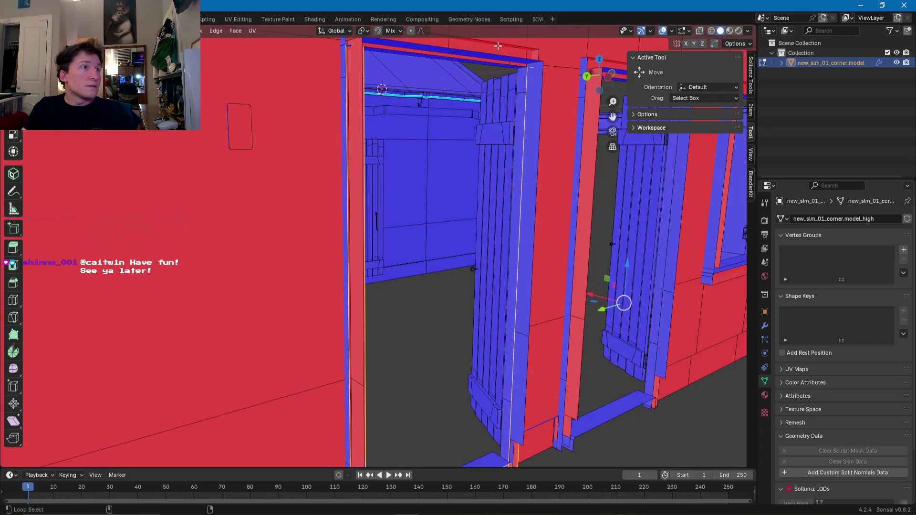
mouse_move(497, 42)
middle_mouse_down()
mouse_move(475, 133)
mouse_move(390, 291)
middle_mouse_up()
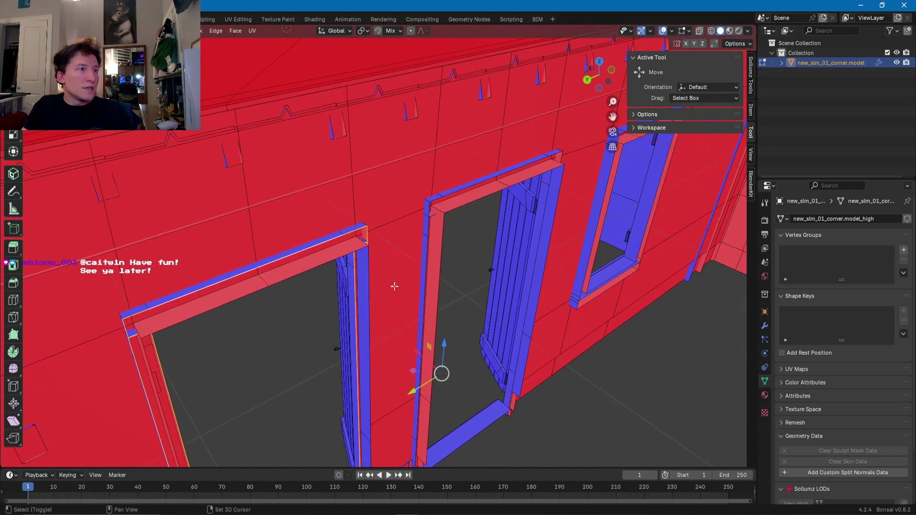
mouse_move(478, 181)
middle_mouse_down()
mouse_move(354, 266)
mouse_move(356, 232)
mouse_move(284, 279)
mouse_move(328, 356)
mouse_move(345, 249)
mouse_move(483, 254)
mouse_move(471, 284)
mouse_move(360, 254)
mouse_move(429, 315)
middle_mouse_up()
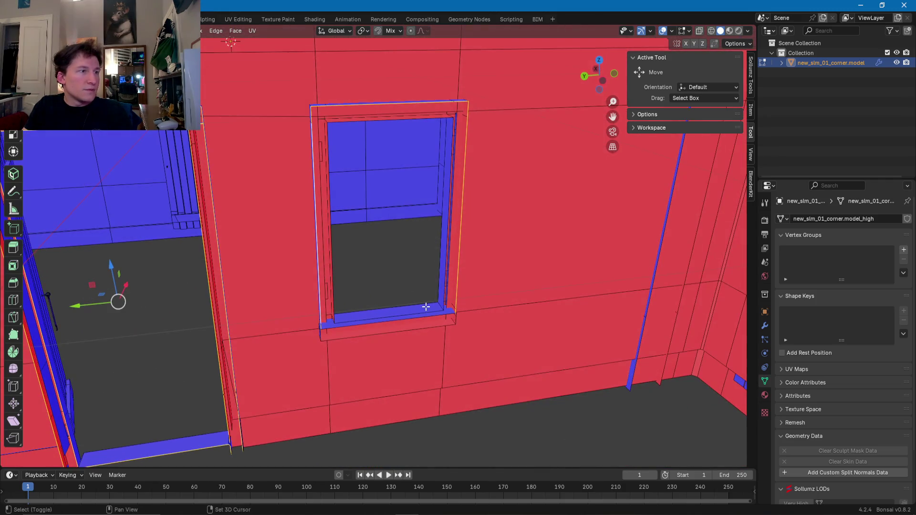
- Select the window sill's top face and try a vertical move, then cancel it
left_click(429, 317, "alt+shift")
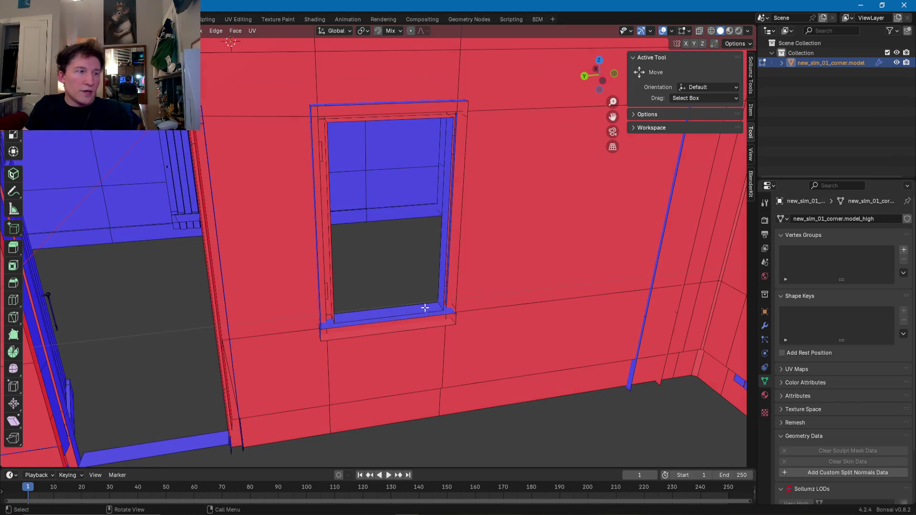
left_click(425, 307)
key("g")
key("z")
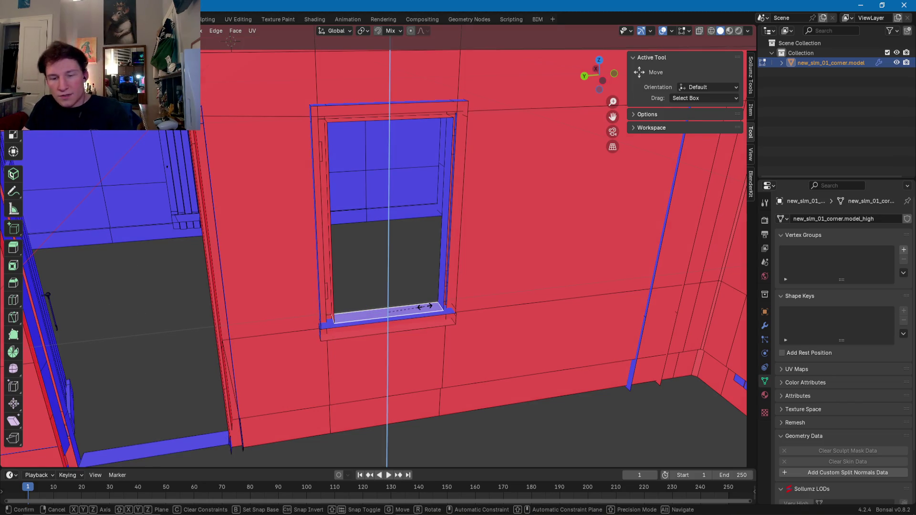
right_click(424, 307)
- Resize the right window jamb face along Y so it sits flush with the opening
left_click(448, 280)
mouse_move(440, 282)
middle_mouse_down()
mouse_move(436, 301)
mouse_move(409, 282)
mouse_move(415, 245)
middle_mouse_up()
key("g")
key("y")
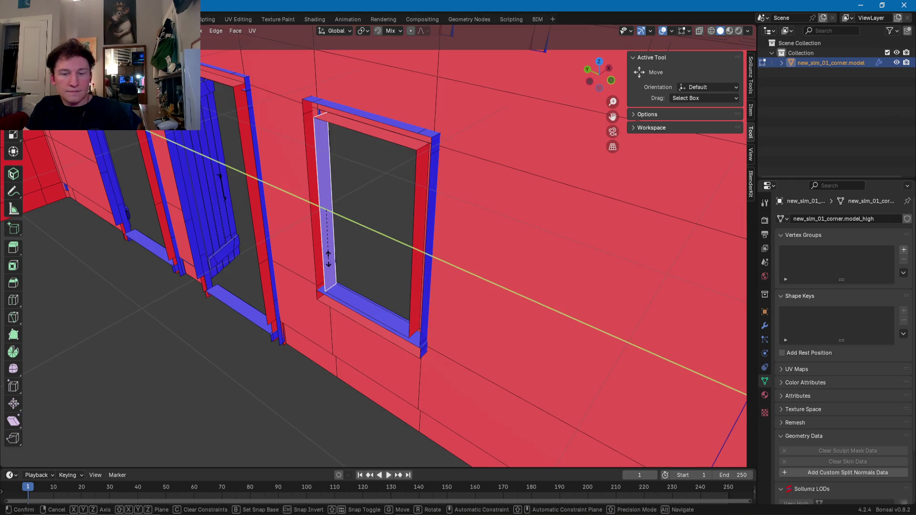
left_click(328, 260)
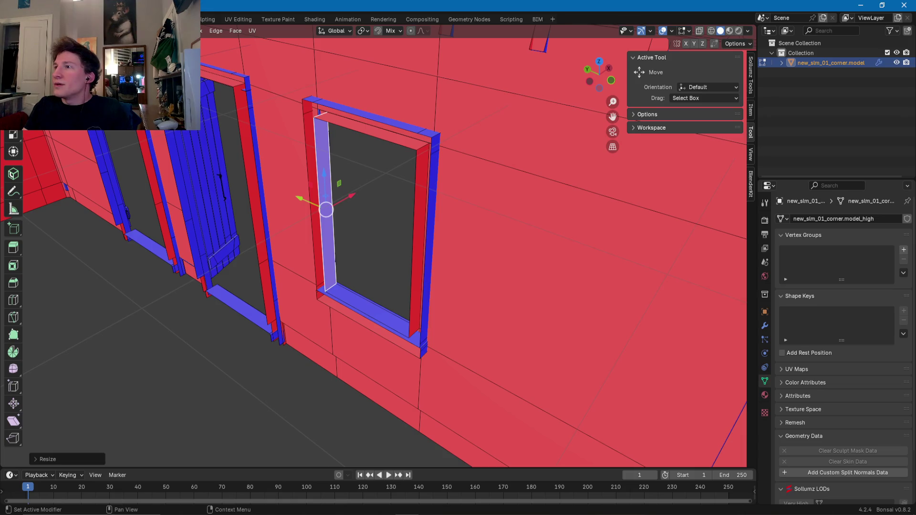
mouse_move(353, 173)
middle_mouse_down()
mouse_move(370, 131)
mouse_move(364, 98)
middle_mouse_up()
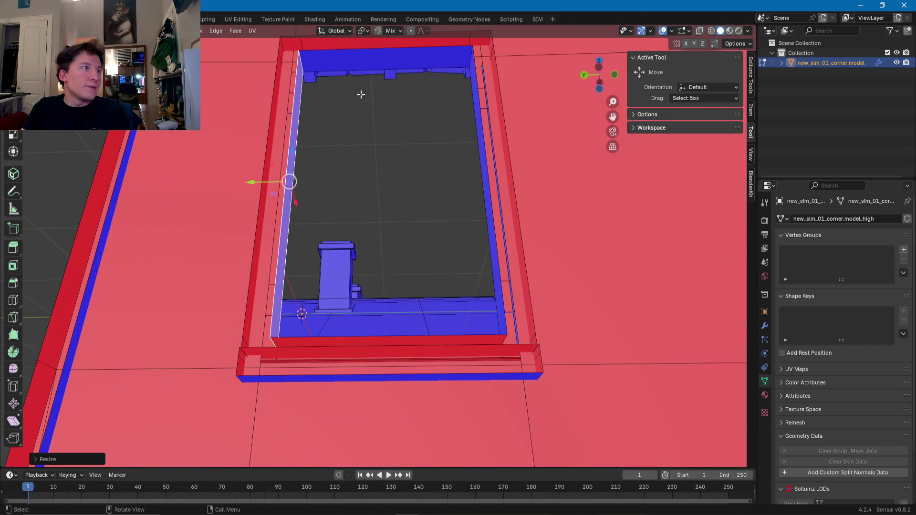
- Select the window frame's top inner face and try a vertical move, leaving it in place
left_click(352, 61)
middle_click_drag(353, 62, 405, 242)
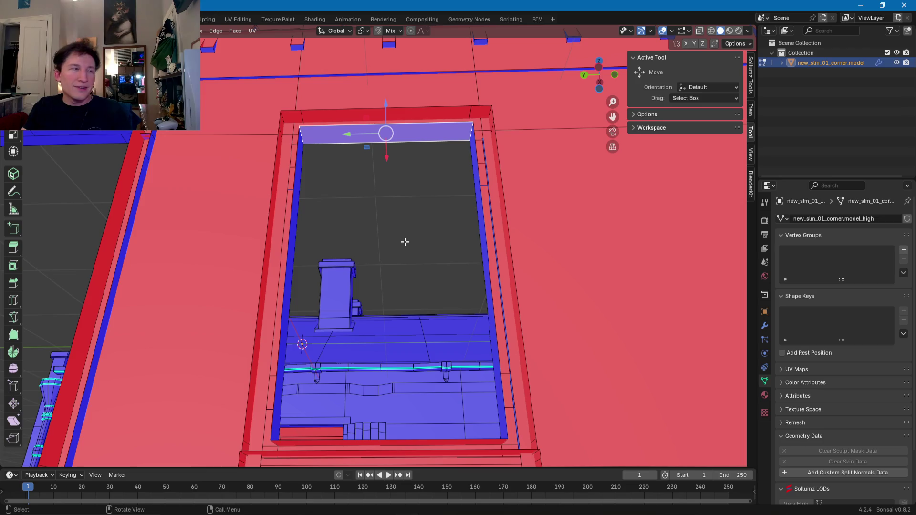
key("g")
key("z")
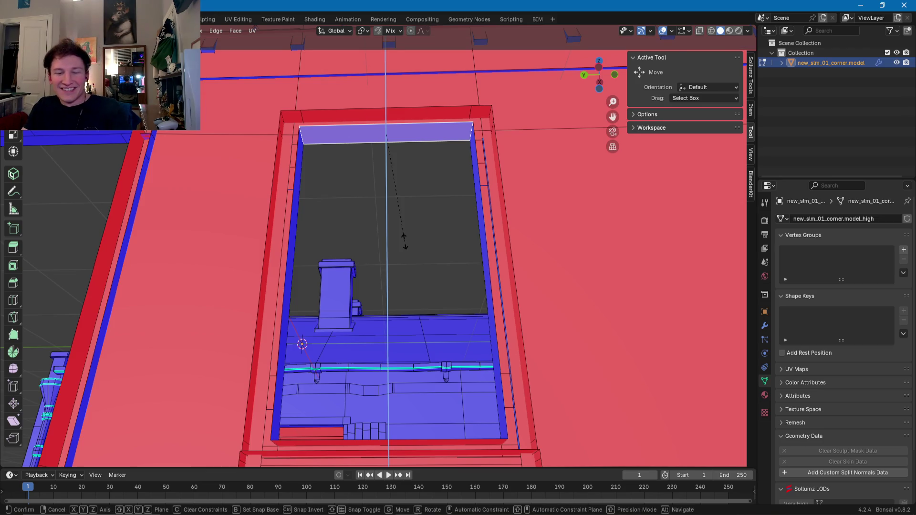
key("Escape")
- Select the door header's top faces and test vertical moves, cancelling each one
mouse_move(403, 238)
middle_mouse_down()
mouse_move(442, 302)
mouse_move(409, 280)
mouse_move(305, 276)
mouse_move(491, 276)
mouse_move(487, 217)
mouse_move(454, 199)
mouse_move(600, 221)
mouse_move(334, 208)
mouse_move(565, 220)
mouse_move(422, 180)
mouse_move(505, 153)
mouse_move(536, 198)
mouse_move(515, 144)
middle_mouse_up()
left_click(525, 131)
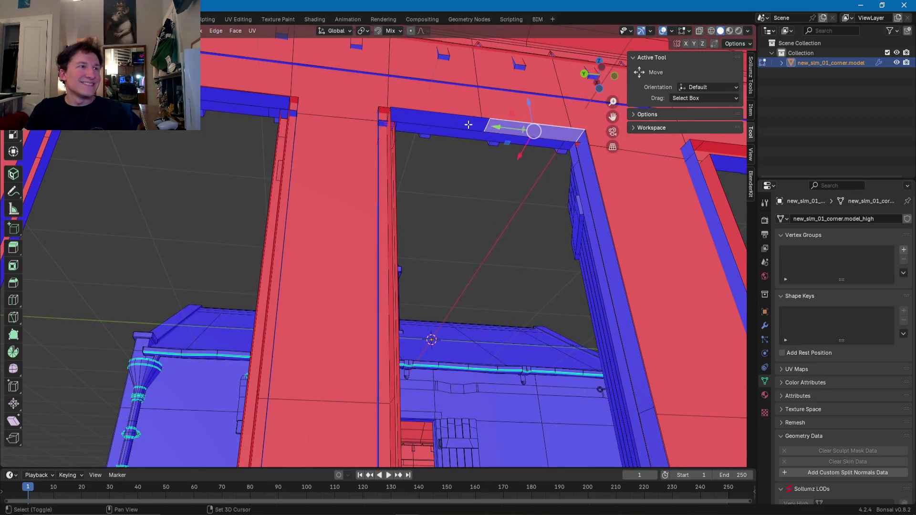
left_click_drag(486, 125, 486, 125)
key("z")
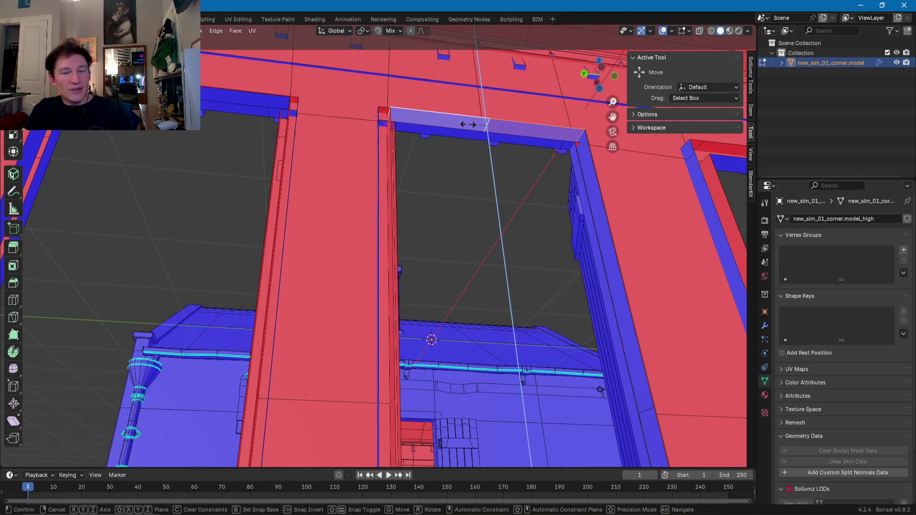
key("Escape")
mouse_move(466, 144)
middle_mouse_down()
mouse_move(545, 219)
mouse_move(466, 163)
middle_mouse_up()
left_click(453, 128)
left_click(374, 129, "shift")
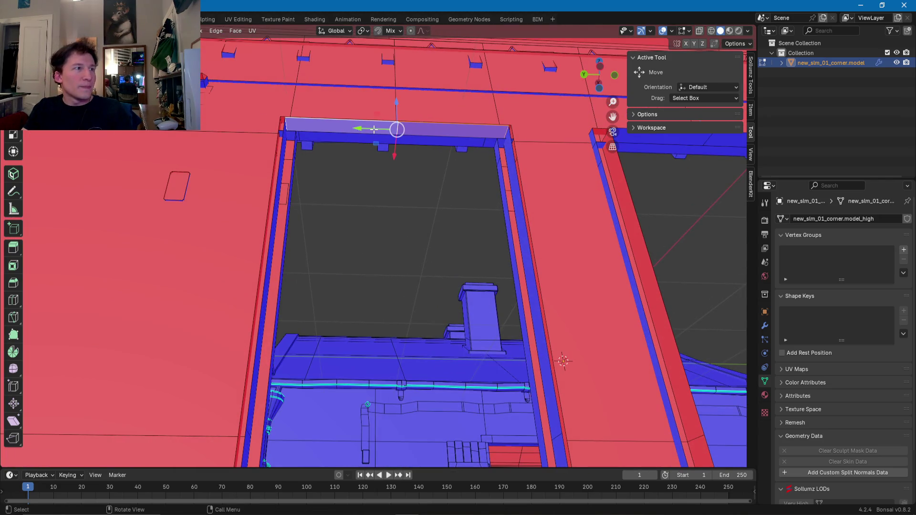
key("g")
key("z")
key("Escape")
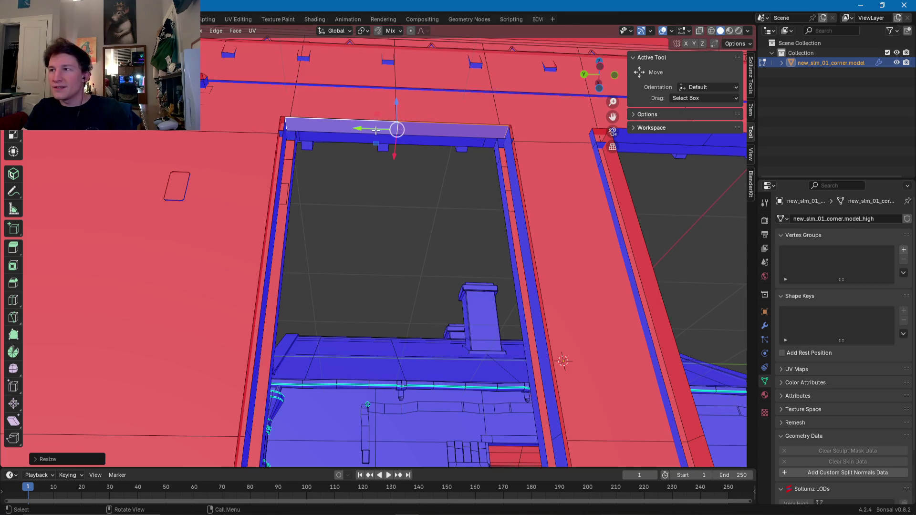
- Test a vertical move on the bottom threshold face, then select the right threshold face
mouse_move(351, 215)
middle_mouse_down()
mouse_move(379, 310)
mouse_move(420, 354)
mouse_move(520, 373)
middle_mouse_up()
left_click(424, 384)
key("g")
key("z")
key("Escape")
left_click(520, 373)
- Try a vertical move on the right threshold face and cancel it
key("g")
key("z")
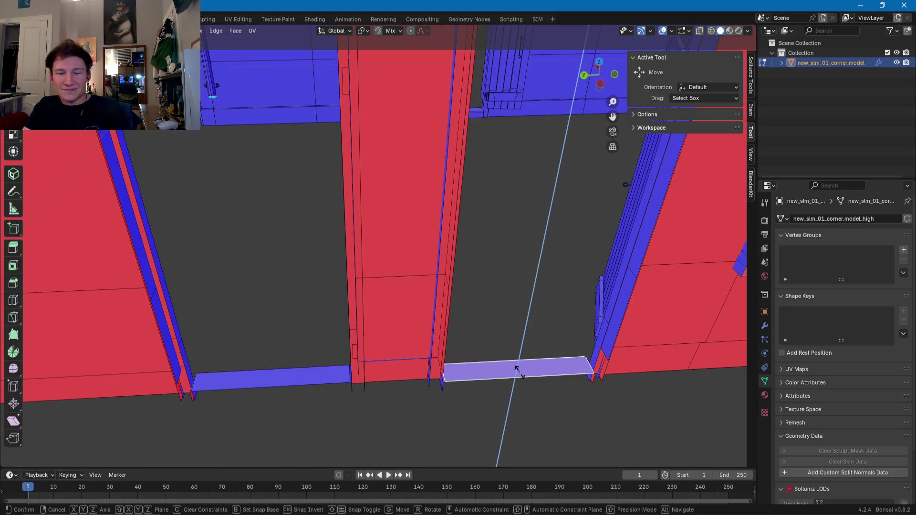
key("Escape")
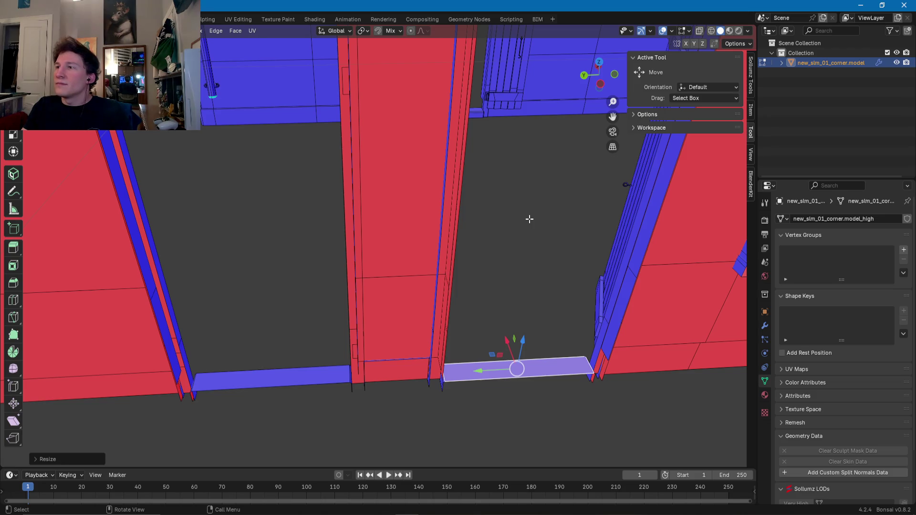
- Select the vertical door-jamb strip while keeping Solid shading
mouse_move(489, 198)
middle_mouse_down()
mouse_move(485, 280)
mouse_move(466, 323)
mouse_move(509, 381)
mouse_move(547, 127)
mouse_move(526, 139)
middle_mouse_up()
left_click(509, 380)
left_click(510, 378, "shift")
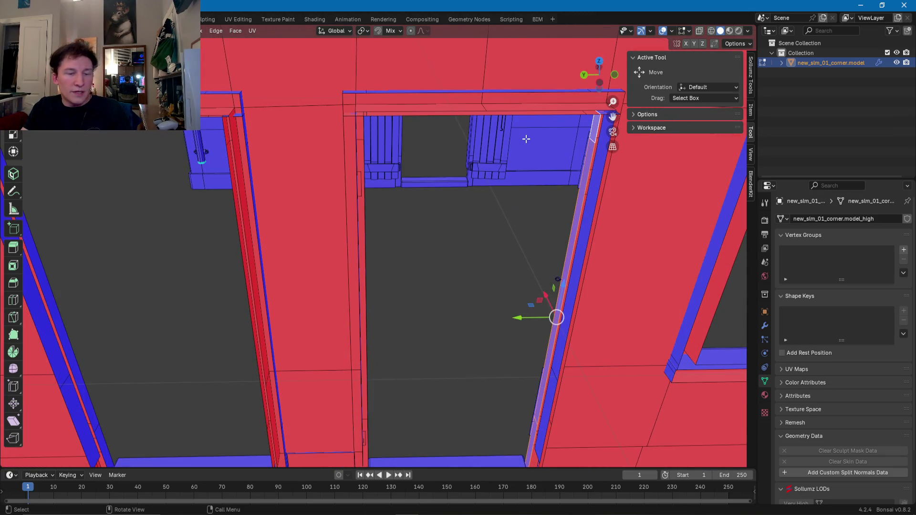
key("z")
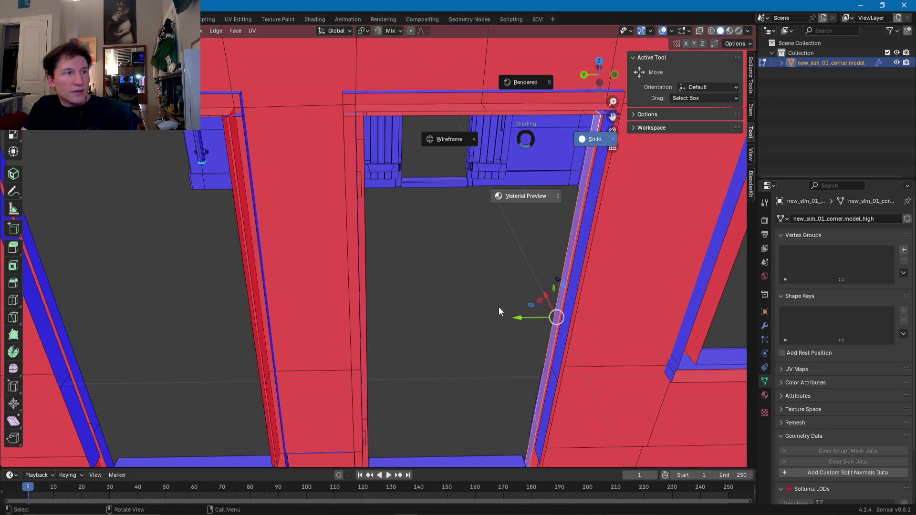
key("Escape")
middle_click_drag(498, 241, 536, 262)
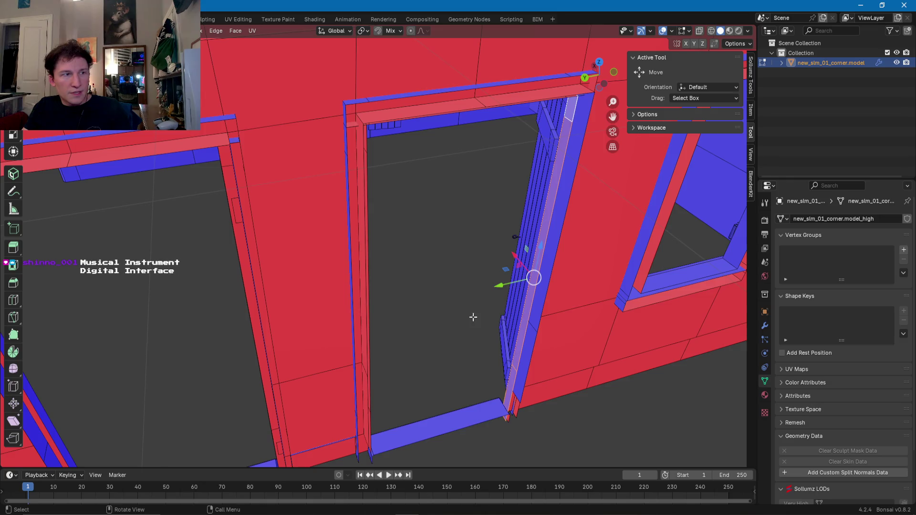
- Flatten the selected door jamb face along Y
middle_click_drag(528, 310, 464, 321)
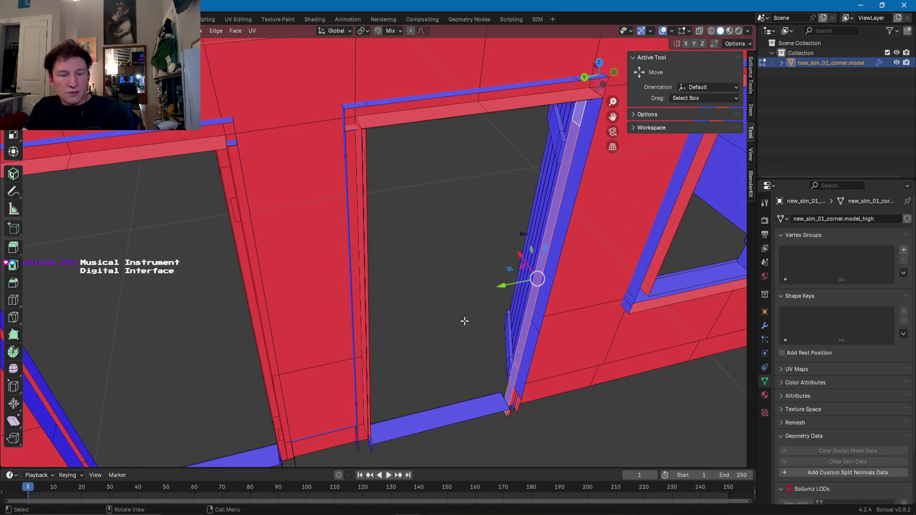
key("s")
key("y")
key("Return")
- Flatten the door's long vertical strip and its bottom face along Y
middle_click_drag(467, 321, 355, 327)
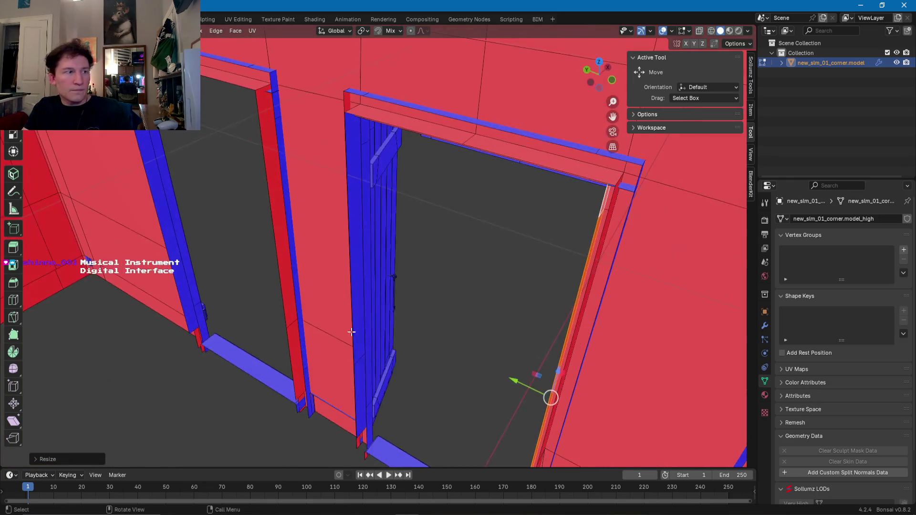
left_click(374, 414)
left_click(365, 299)
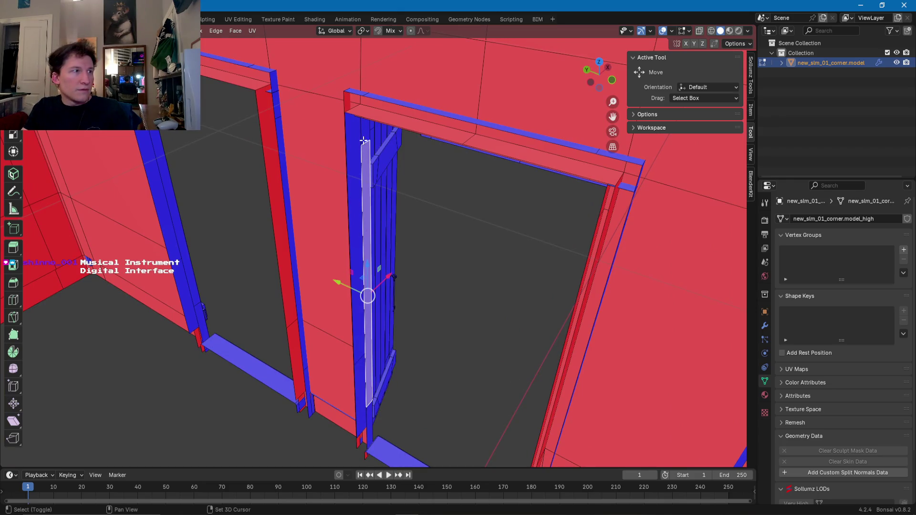
left_click(369, 423, "shift")
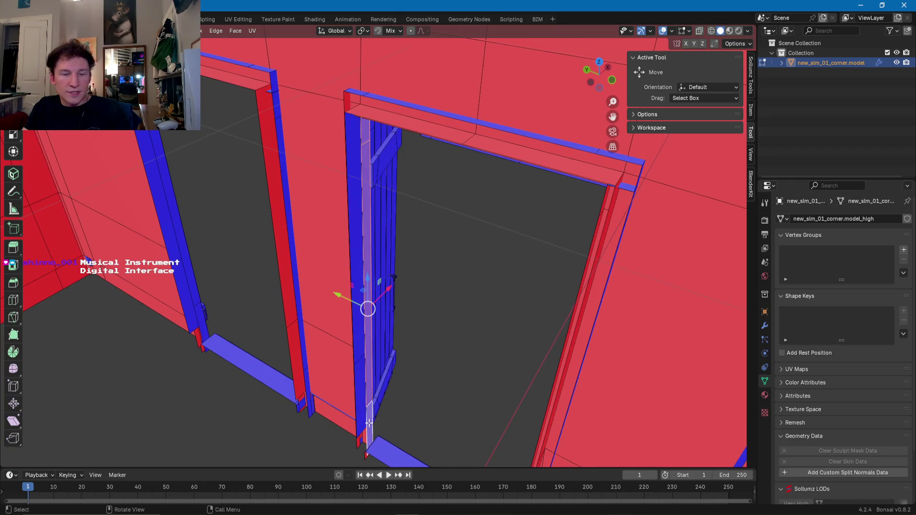
key("s")
key("y")
key("Return")
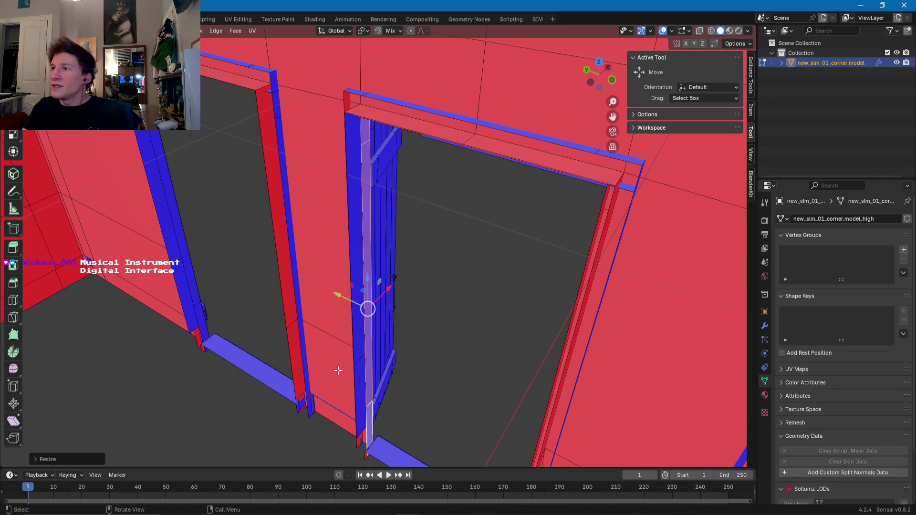
- Flatten the bottom piece and vertical door-frame faces along Y
mouse_move(339, 371)
middle_mouse_down()
mouse_move(297, 342)
mouse_move(378, 328)
mouse_move(342, 402)
middle_mouse_up()
left_click(342, 403)
left_click(341, 329, "shift")
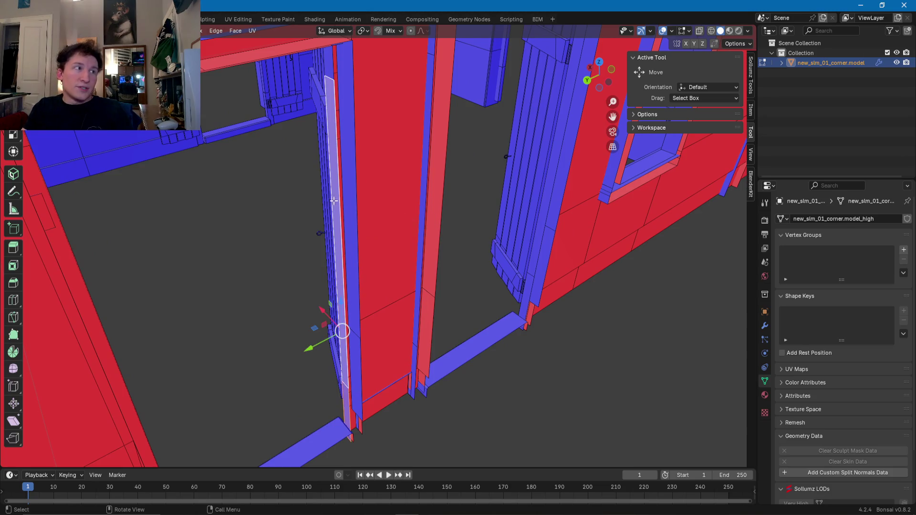
left_click(331, 71, "shift")
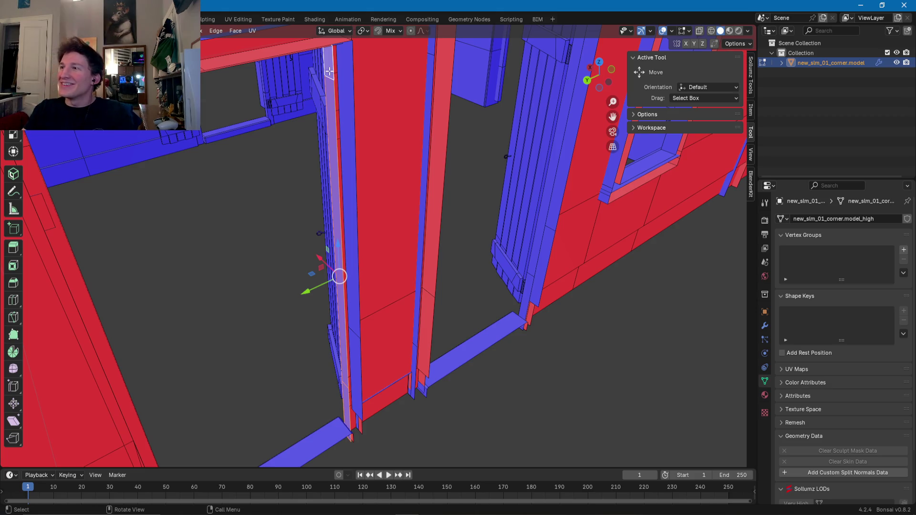
mouse_move(300, 135)
middle_mouse_down()
mouse_move(293, 199)
mouse_move(206, 321)
mouse_move(255, 321)
middle_mouse_up()
key("s")
key("y")
key("Return")
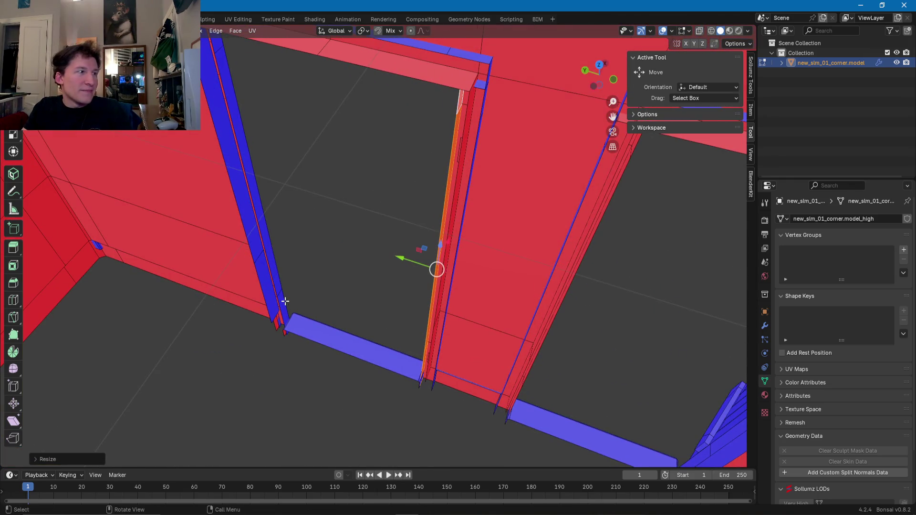
- Select the left door-frame strip and its upper face
left_click(282, 309)
left_click(275, 275, "shift")
middle_click_drag(275, 275, 269, 91)
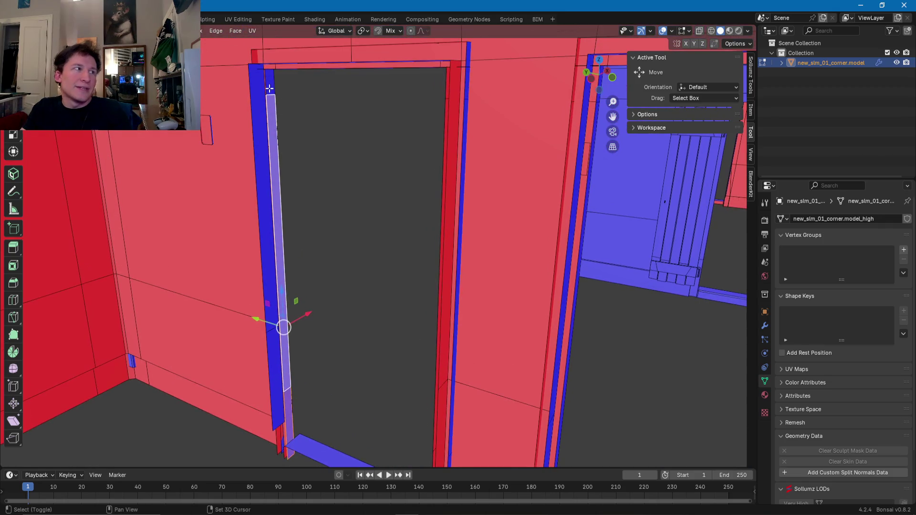
- Flatten the left door-frame faces along Y and review the frame from new angles
left_click(269, 84, "shift")
key("s")
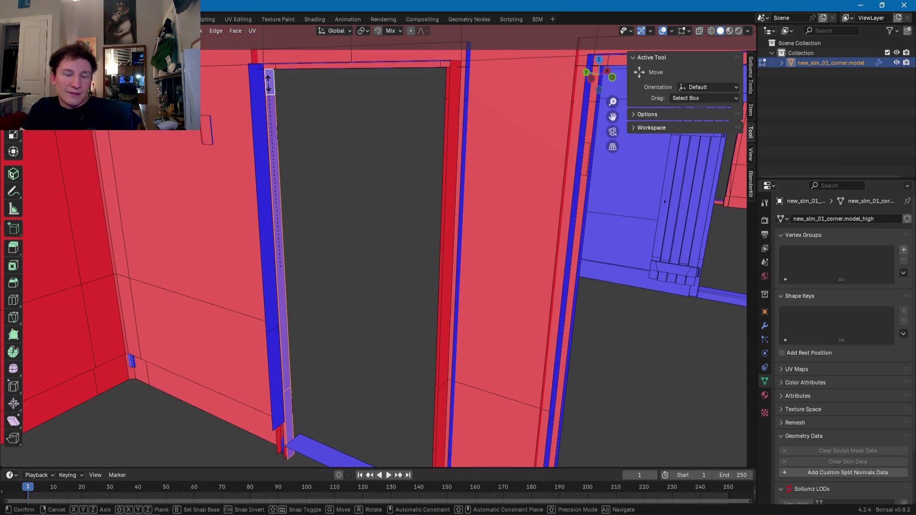
key("y")
left_click(268, 84)
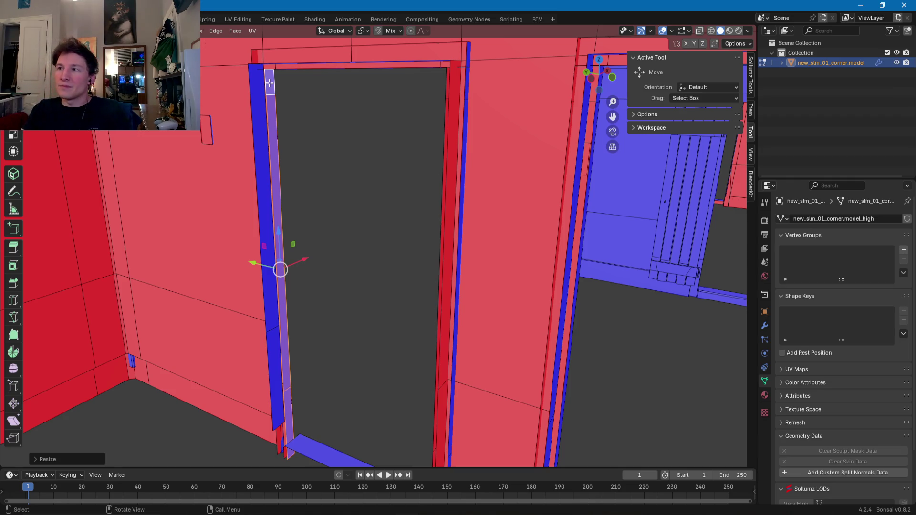
mouse_move(281, 179)
middle_mouse_down()
mouse_move(317, 244)
mouse_move(279, 131)
middle_mouse_up()
left_click(311, 97)
mouse_move(310, 97)
middle_mouse_down()
mouse_move(384, 112)
mouse_move(456, 96)
mouse_move(461, 129)
mouse_move(379, 148)
mouse_move(634, 162)
middle_mouse_up()
left_click(386, 92, "shift")
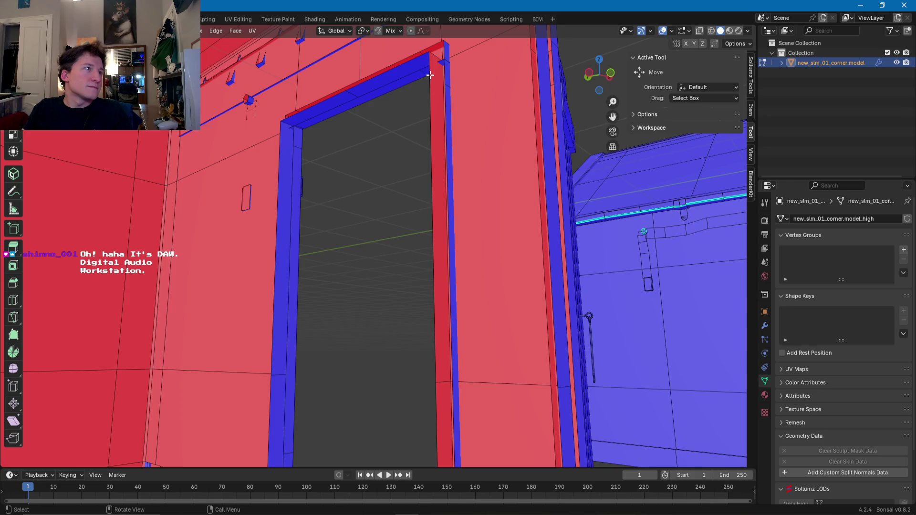
mouse_move(382, 87)
middle_mouse_down()
mouse_move(384, 107)
mouse_move(408, 121)
mouse_move(396, 148)
mouse_move(399, 95)
mouse_move(413, 88)
mouse_move(447, 102)
mouse_move(442, 133)
mouse_move(466, 116)
middle_mouse_up()
- Delete the thin jamb faces and top frame face inside the doorway
left_click(461, 110)
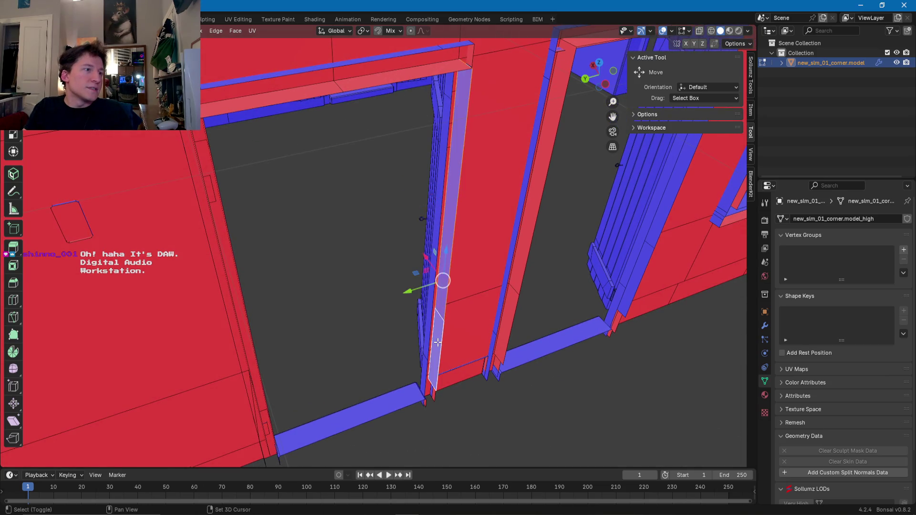
middle_click_drag(448, 328, 420, 98)
left_click(419, 99, "shift")
middle_click_drag(326, 88, 267, 137)
left_click(267, 137, "shift")
left_click(282, 331, "shift")
mouse_move(282, 332)
middle_mouse_down()
mouse_move(311, 320)
mouse_move(289, 325)
mouse_move(289, 295)
middle_mouse_up()
key("x")
left_click(292, 326)
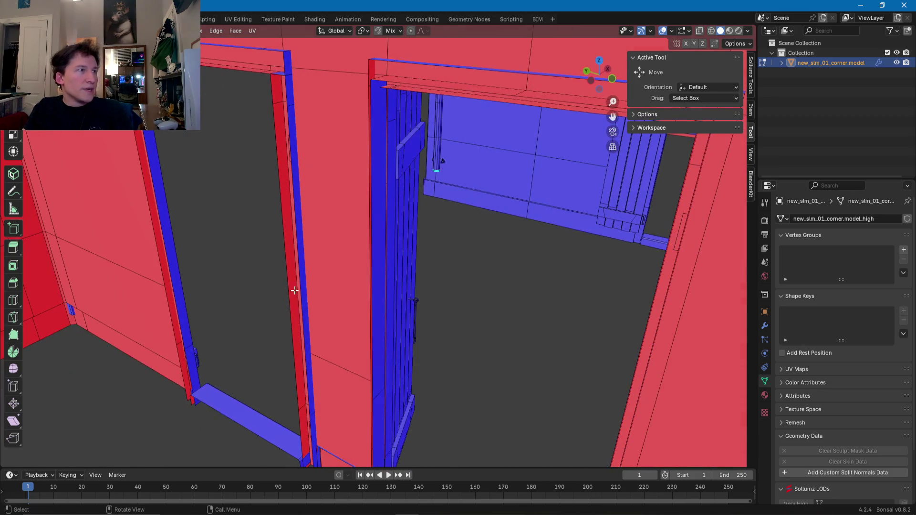
- Delete the remaining header face and left and right jamb faces of the doorway
left_click(378, 218)
middle_click_drag(379, 219, 390, 389)
left_click(381, 397, "shift")
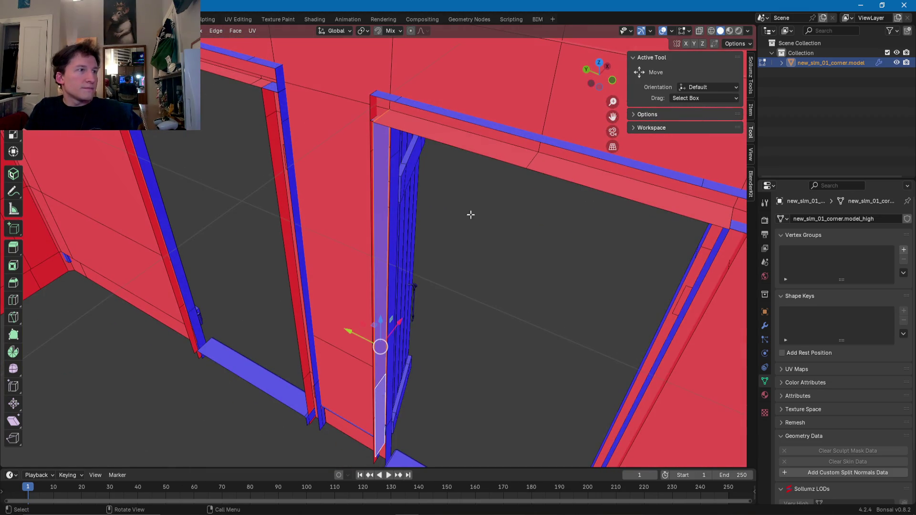
left_click(494, 148, "shift")
mouse_move(494, 149)
middle_mouse_down()
mouse_move(501, 129)
mouse_move(464, 155)
mouse_move(468, 276)
mouse_move(449, 367)
mouse_move(399, 385)
mouse_move(396, 347)
mouse_move(439, 348)
mouse_move(354, 300)
mouse_move(364, 276)
middle_mouse_up()
left_click(465, 156, "shift")
left_click(484, 184, "shift")
left_click(450, 367, "shift")
key("x")
left_click(449, 368)
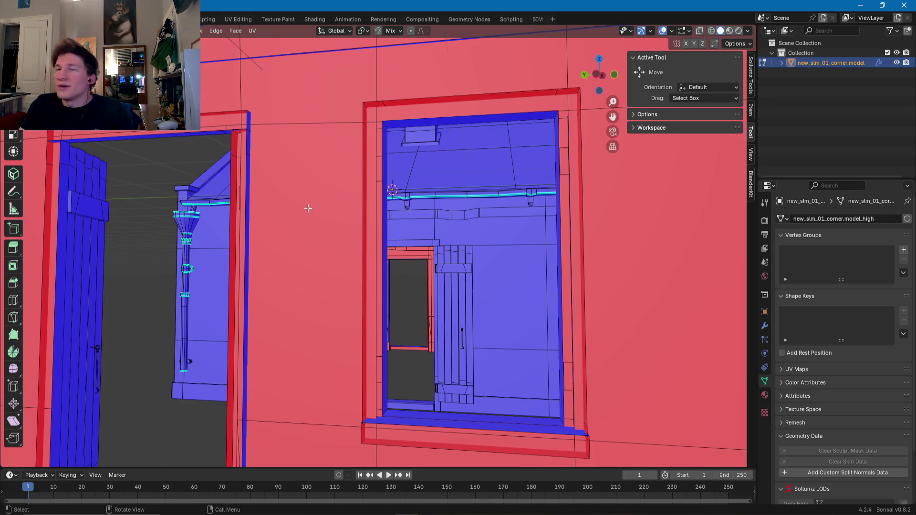
- Flatten the window's bottom sill face along Z
mouse_move(299, 178)
middle_mouse_down()
mouse_move(410, 250)
mouse_move(359, 315)
mouse_move(375, 316)
mouse_move(336, 315)
mouse_move(358, 271)
middle_mouse_up()
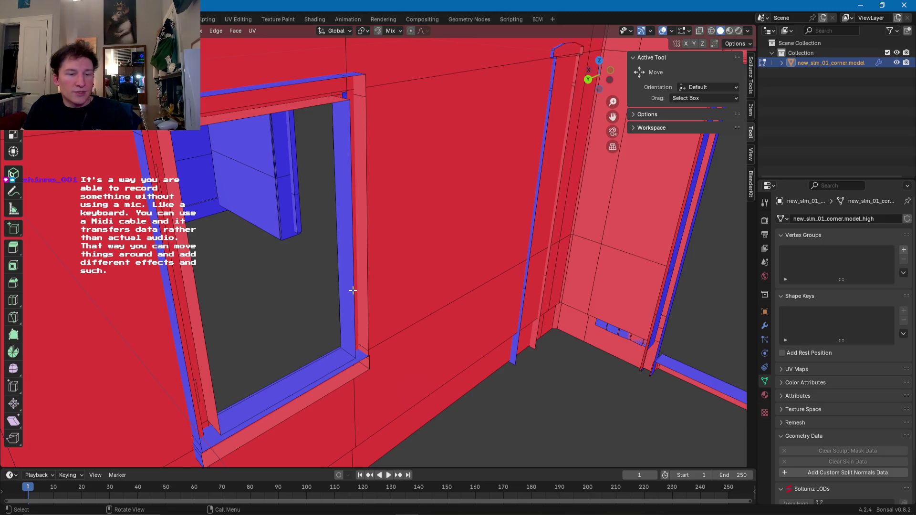
left_click(339, 360)
middle_click_drag(339, 359, 305, 362)
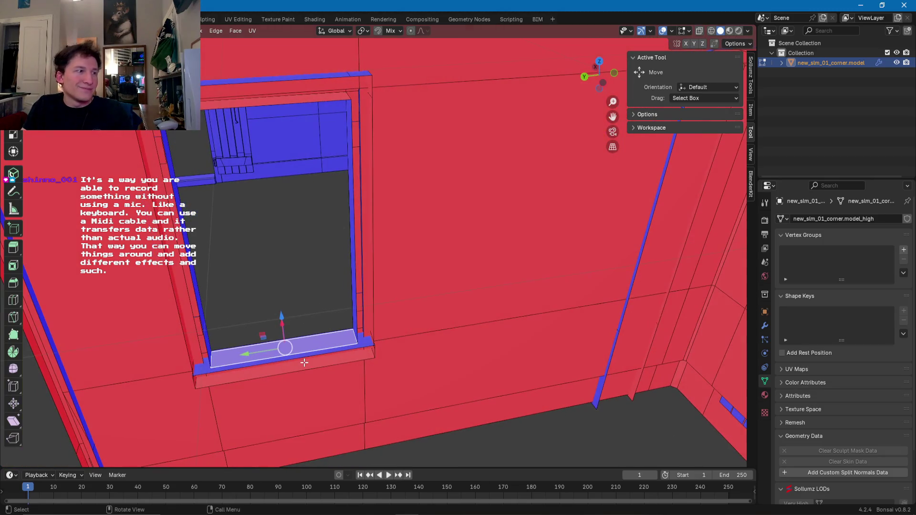
key("s")
key("z")
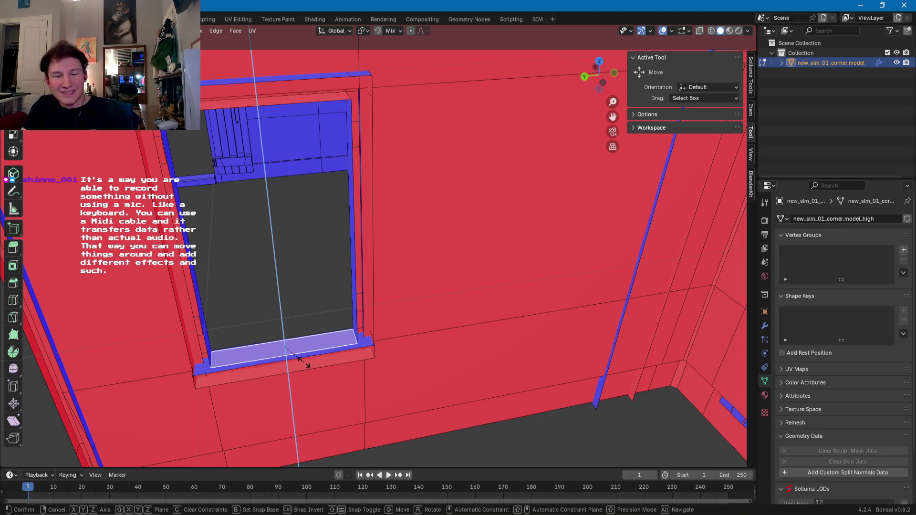
left_click(298, 358)
- Flatten the window's top frame face along Z, then select the right-side face
middle_click_drag(299, 359, 291, 146)
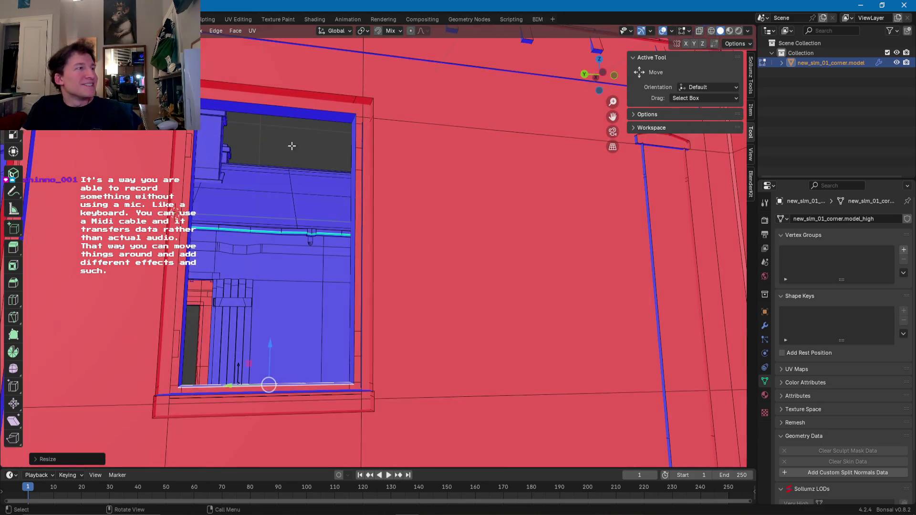
left_click(296, 115)
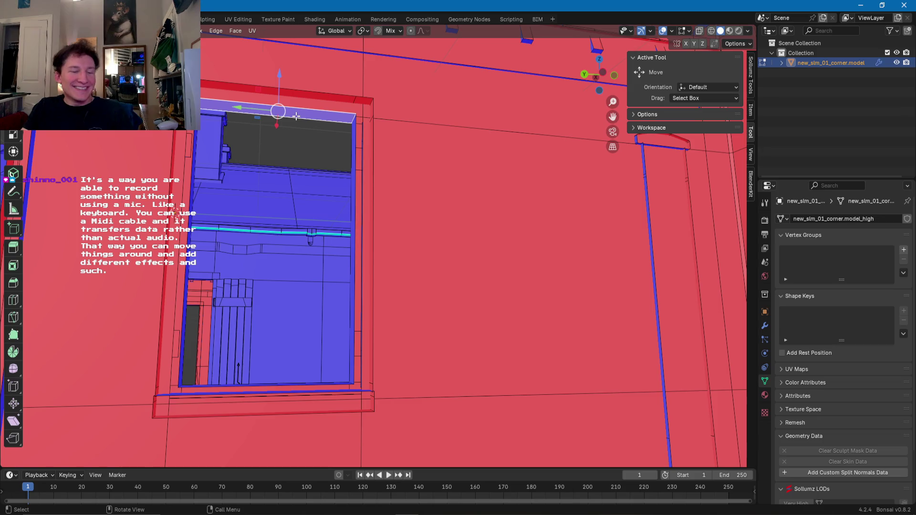
key("s")
key("z")
left_click(294, 116)
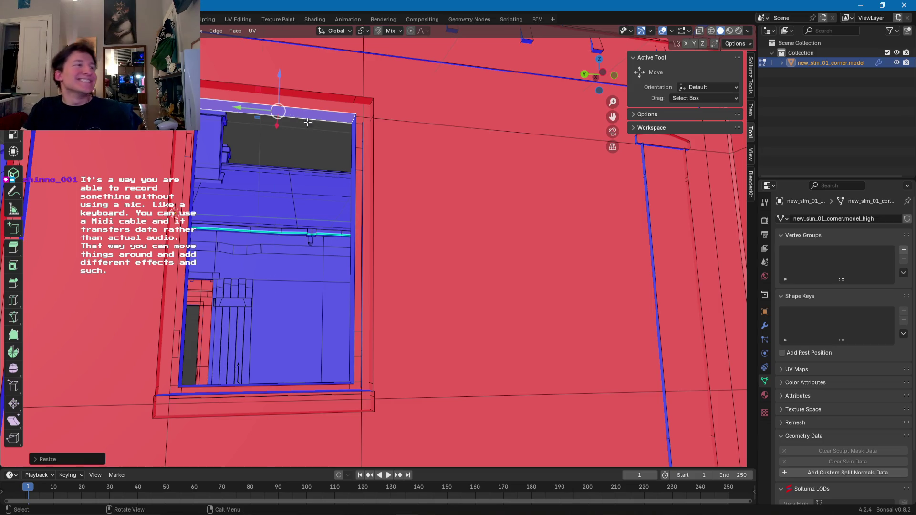
left_click(352, 183)
- Flatten the window frame's right and left side faces along Y
key("s")
key("y")
left_click(353, 182)
mouse_move(352, 183)
middle_mouse_down()
mouse_move(279, 203)
mouse_move(300, 212)
middle_mouse_up()
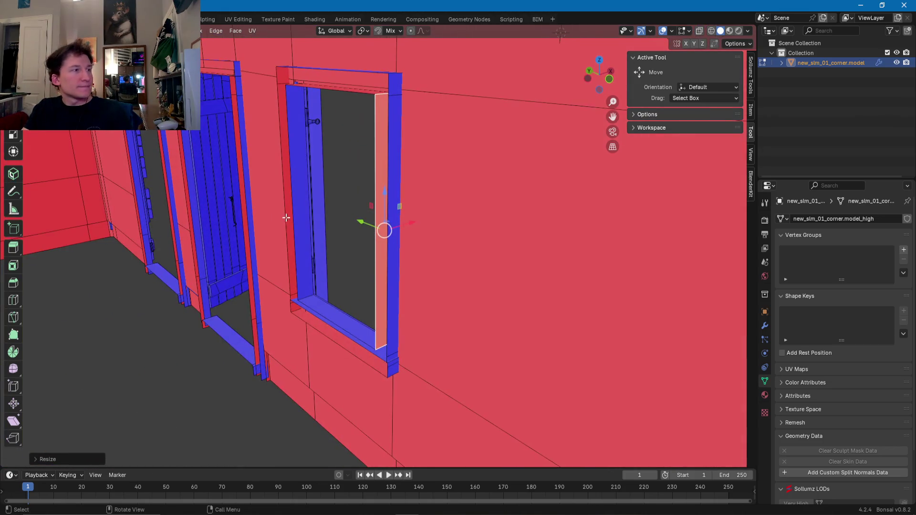
left_click(300, 211)
key("s")
key("y")
left_click(301, 211)
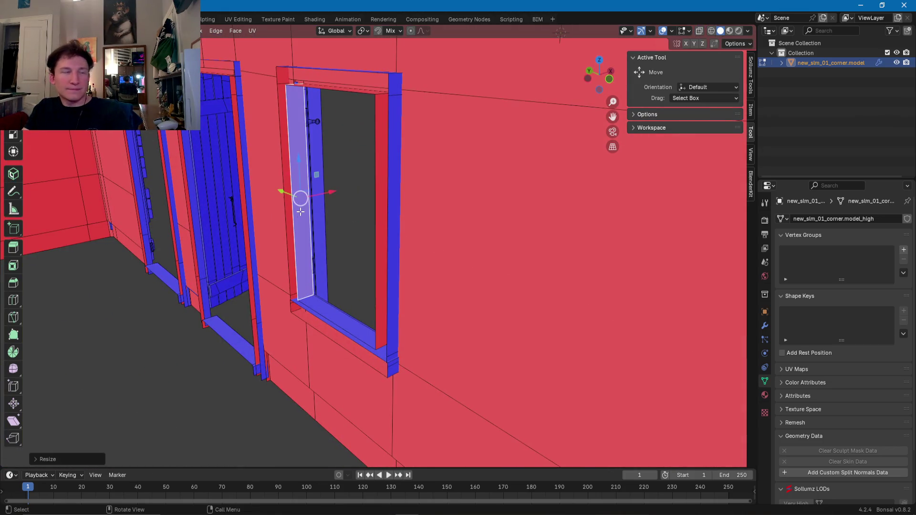
- Scale the doorway's floor threshold face along Y to meet the door post
mouse_move(301, 212)
middle_mouse_down()
mouse_move(199, 282)
mouse_move(396, 282)
mouse_move(390, 361)
middle_mouse_up()
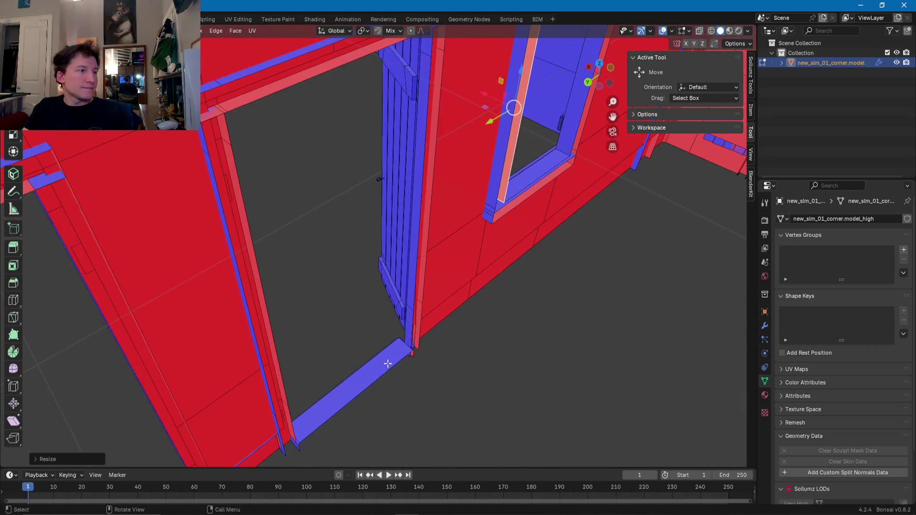
left_click(383, 367)
key("s")
key("y")
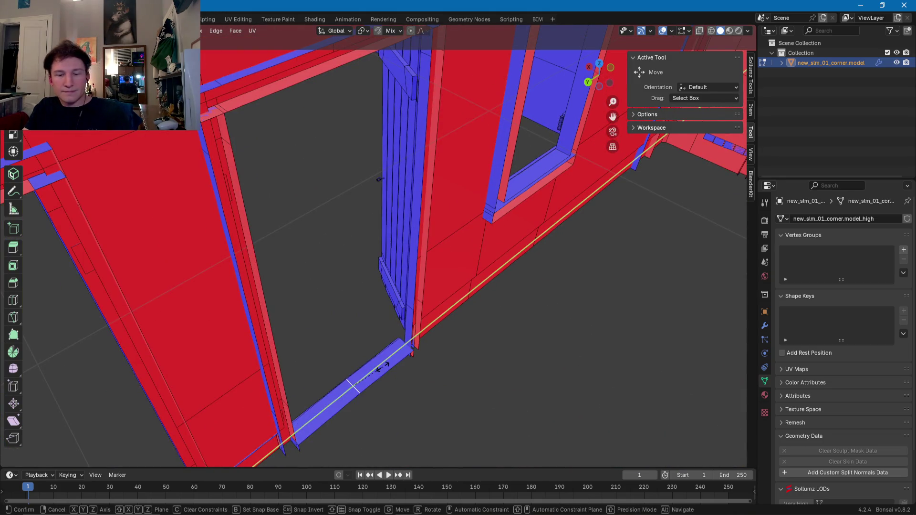
left_click(383, 367)
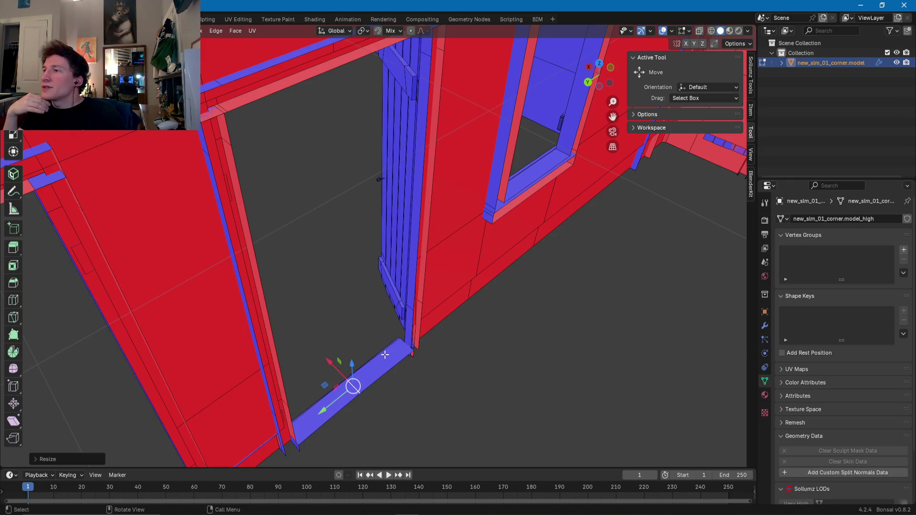
mouse_move(403, 327)
middle_mouse_down()
mouse_move(395, 317)
mouse_move(406, 326)
middle_mouse_up()
- Select the threshold's top face and shift it vertically into place
left_click(420, 327)
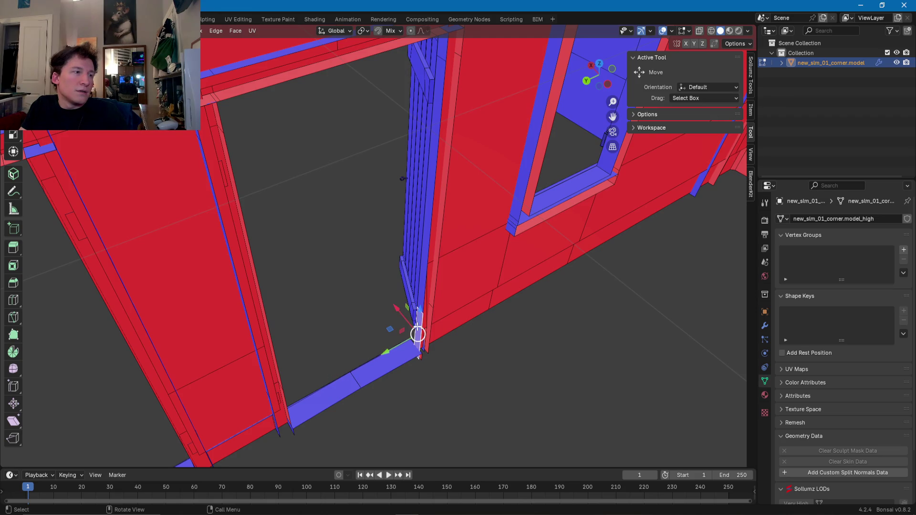
left_click(384, 366)
left_click(353, 380, "shift")
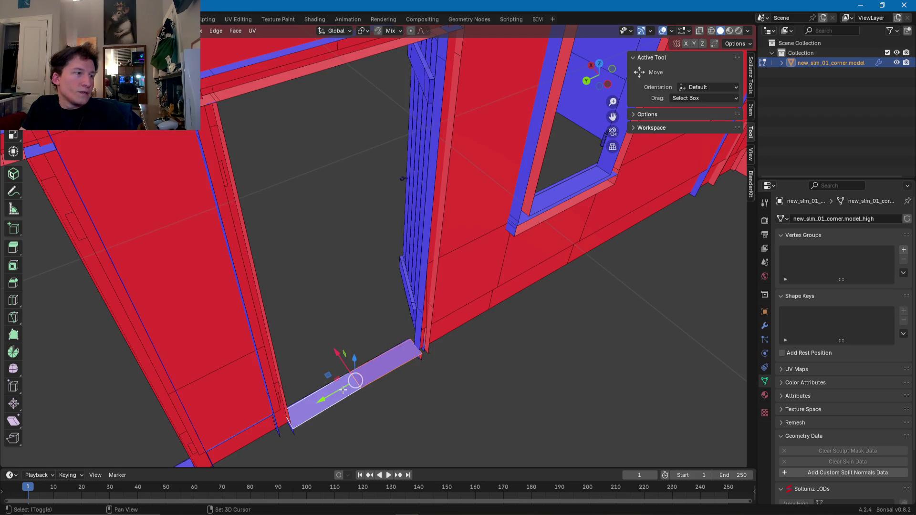
left_click_drag(352, 382, 344, 388)
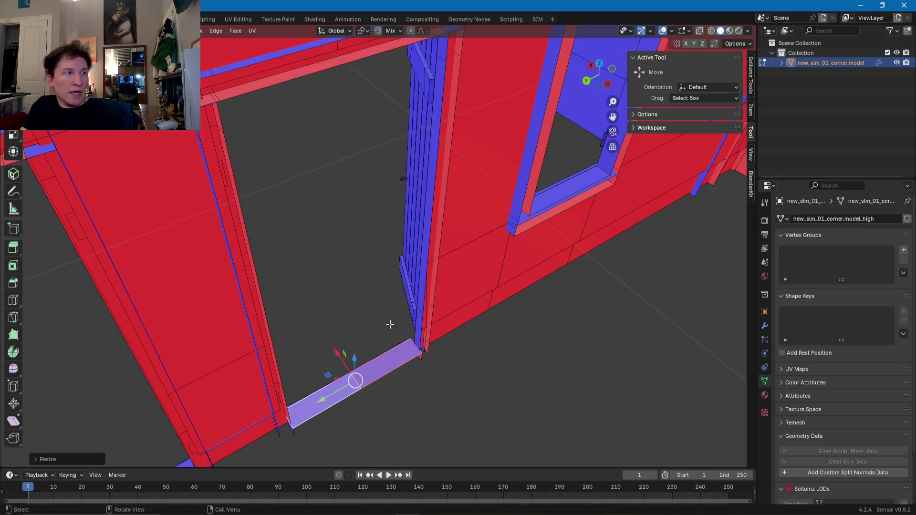
- Flatten the tall door jamb face along Y, then select the door frame's top face
left_click(418, 322)
left_click(424, 294)
middle_click_drag(424, 295, 435, 72)
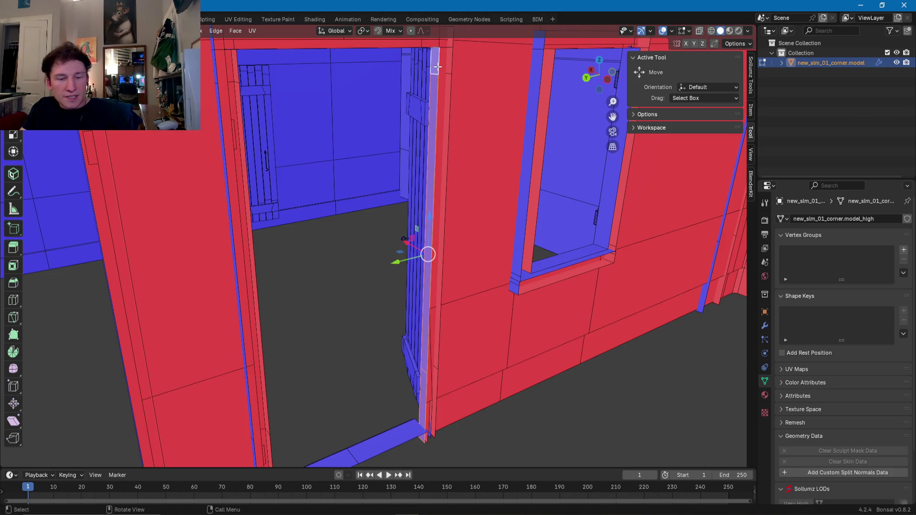
key("s")
key("y")
key("Return")
mouse_move(437, 67)
middle_mouse_down()
mouse_move(374, 49)
mouse_move(425, 89)
middle_mouse_up()
left_click(450, 108)
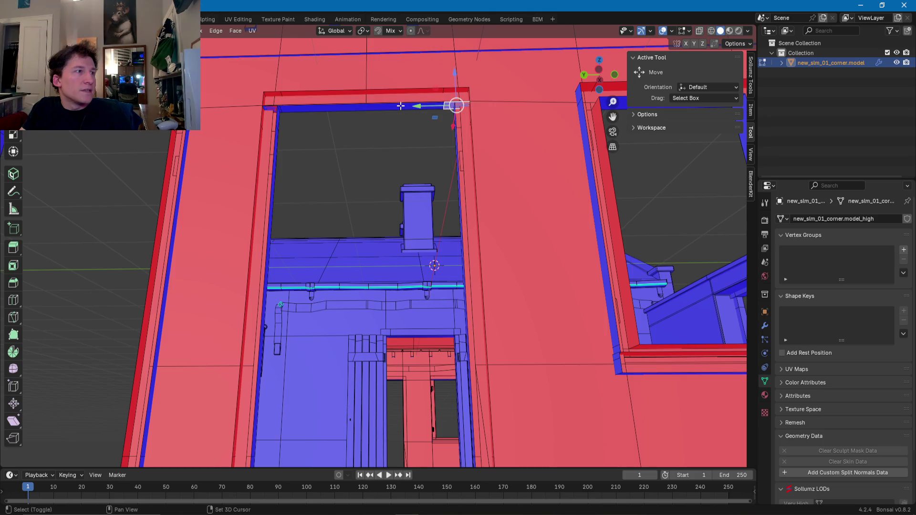
- Move the long top frame face and its left-end piece along Z, flush with the doorway's top edge
left_click(429, 108, "shift")
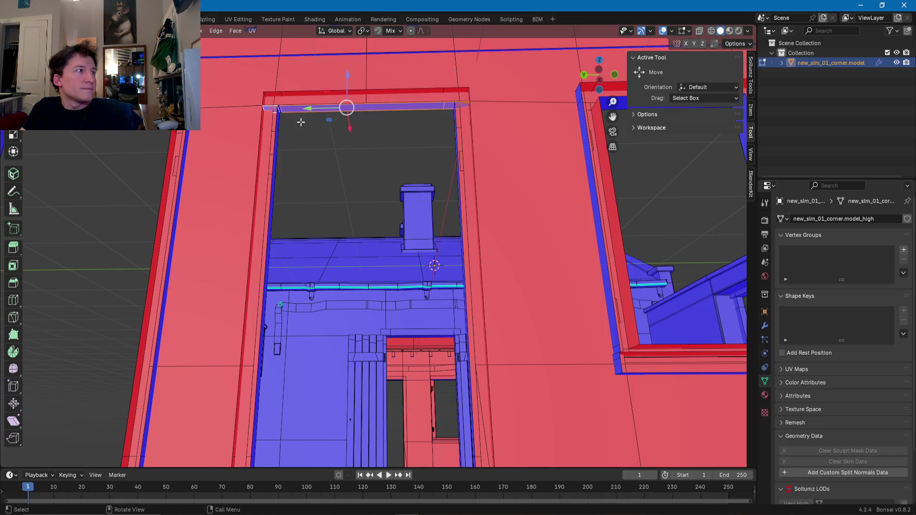
scroll(324, 228, "up", 5)
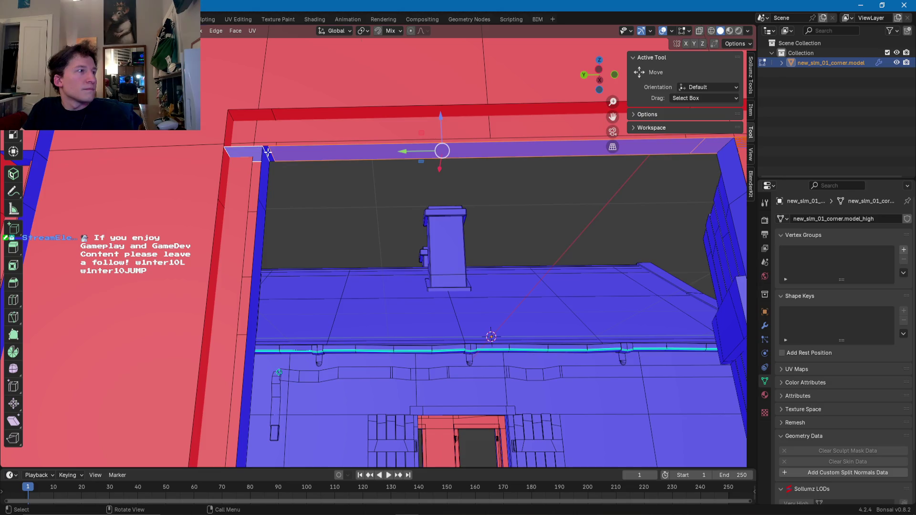
left_click(268, 152, "shift")
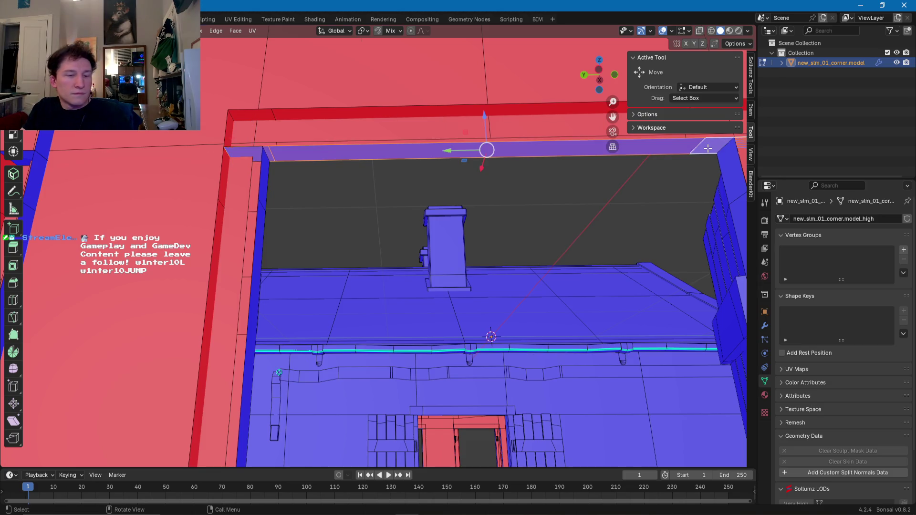
key("g")
key("z")
left_click(709, 148)
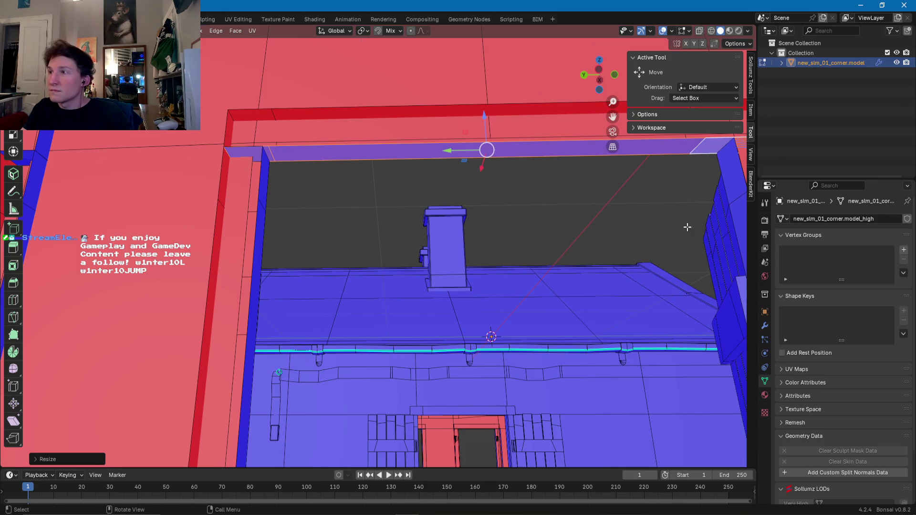
mouse_move(564, 362)
middle_mouse_down()
mouse_move(491, 377)
mouse_move(440, 210)
middle_mouse_up()
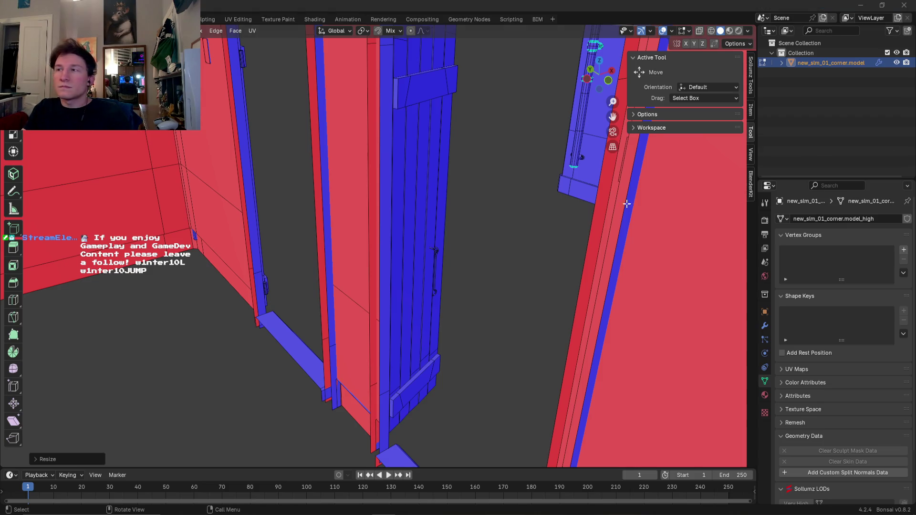
- Scale the first vertical frame strip, including its bottom piece, flat against the doorway
mouse_move(373, 140)
middle_mouse_down()
mouse_move(383, 131)
mouse_move(376, 87)
middle_mouse_up()
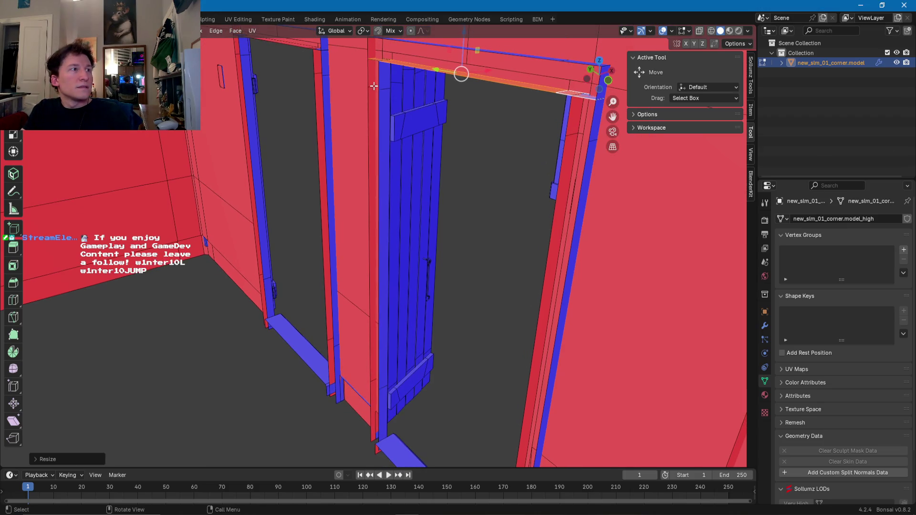
left_click(382, 86)
left_click(384, 87, "alt")
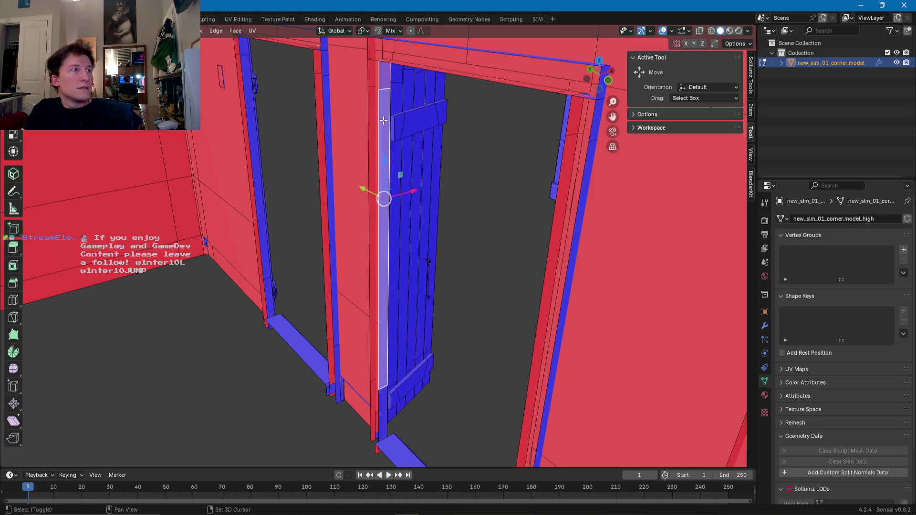
left_click(385, 409, "shift")
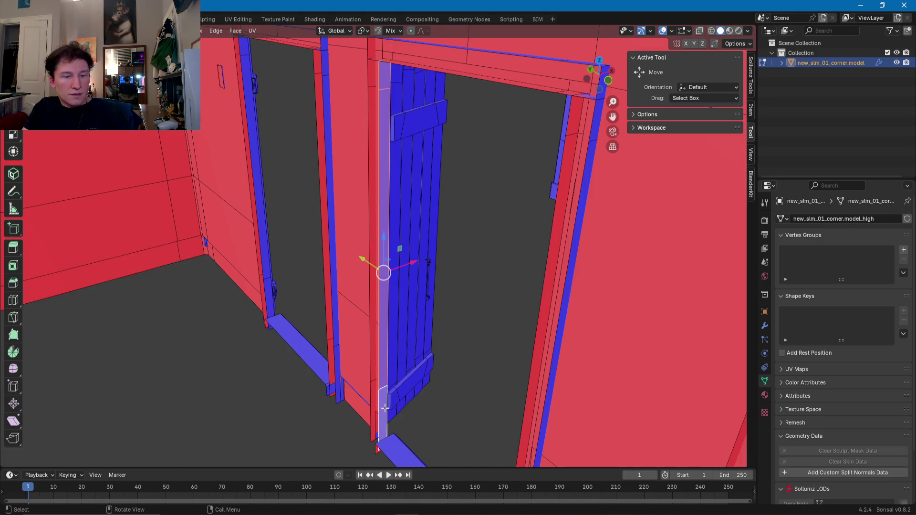
key("s")
left_click(385, 408)
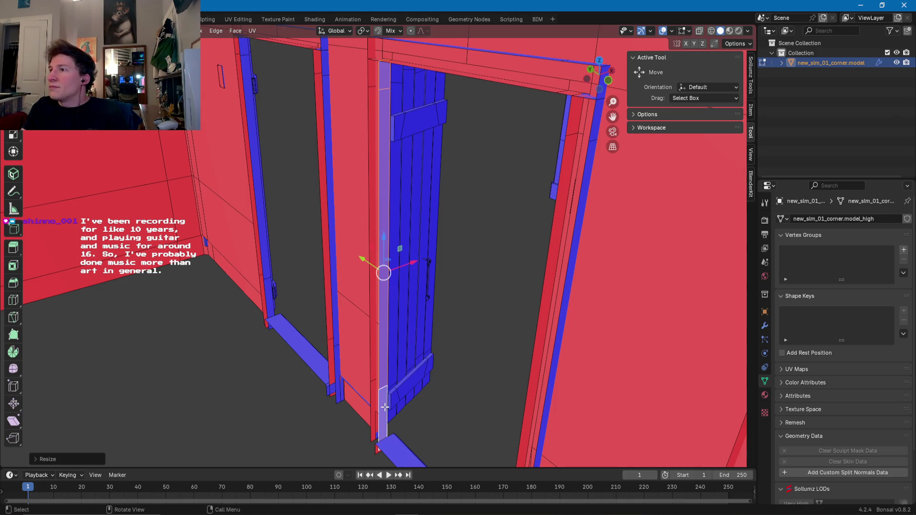
- Scale the other long vertical frame strip flat along the Y axis
mouse_move(305, 371)
middle_mouse_down()
mouse_move(258, 319)
mouse_move(464, 317)
middle_mouse_up()
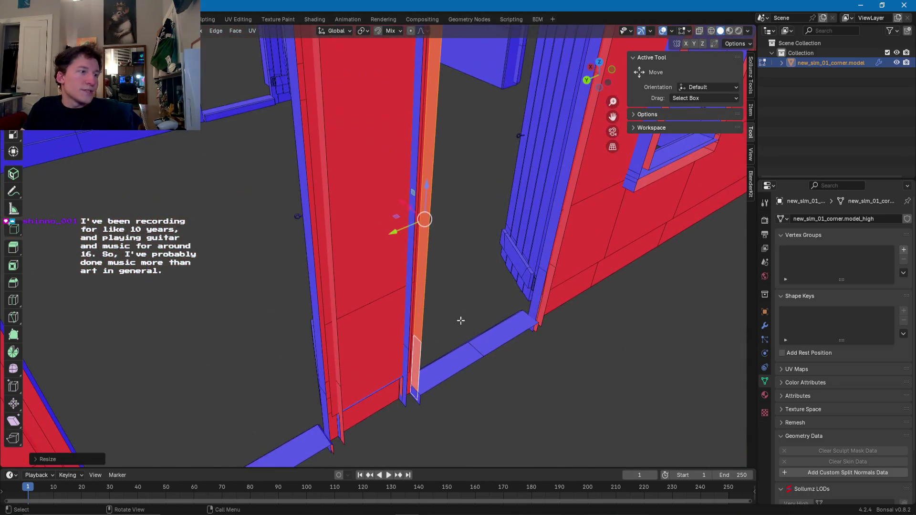
middle_click_drag(372, 355, 434, 338)
left_click(418, 314)
left_click(418, 311, "shift")
scroll(422, 238, "up", 5, "shift")
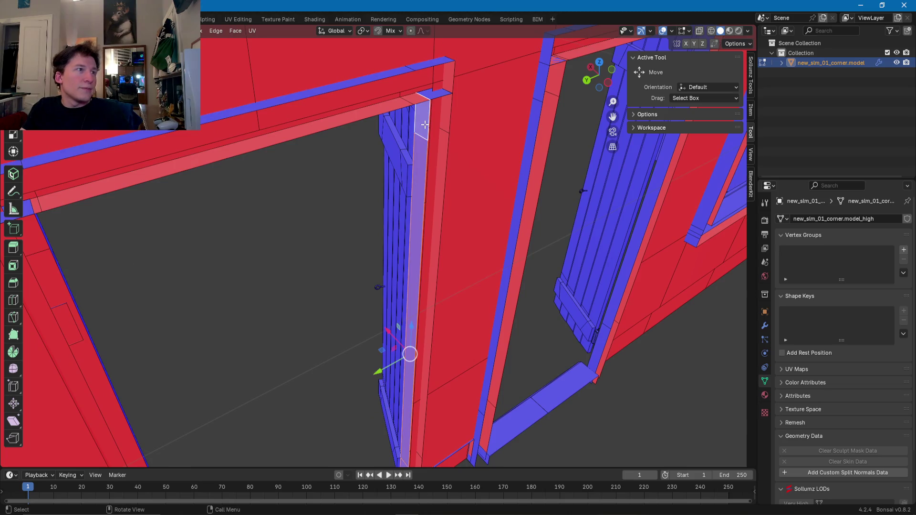
key("s")
key("y")
left_click(378, 373)
- Select both parts of the door frame's top strip
mouse_move(378, 372)
middle_mouse_down()
mouse_move(342, 169)
mouse_move(358, 133)
mouse_move(420, 130)
middle_mouse_up()
left_click(421, 126)
left_click(200, 127, "shift")
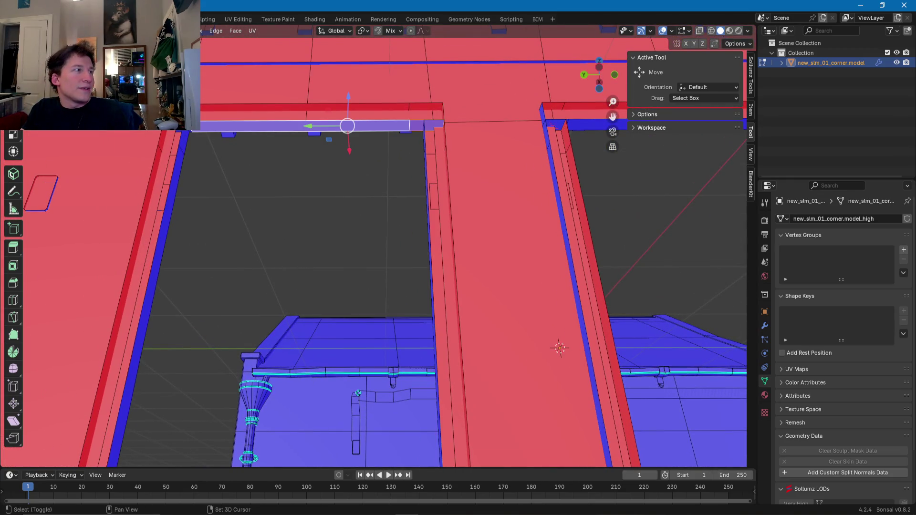
- Flatten the top frame strip to zero along Z with sz0
mouse_move(336, 157)
middle_mouse_down()
mouse_move(311, 249)
mouse_move(333, 233)
mouse_move(365, 148)
mouse_move(364, 160)
middle_mouse_up()
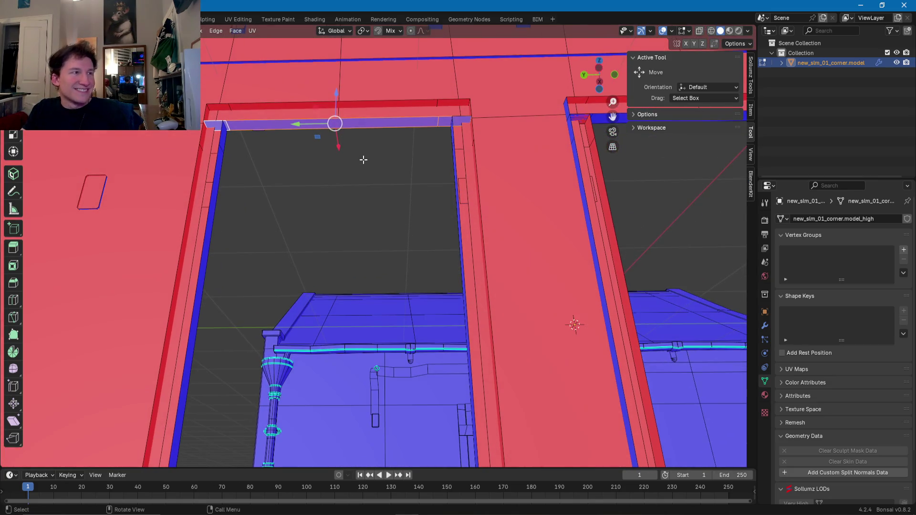
type("sz0")
key("Return")
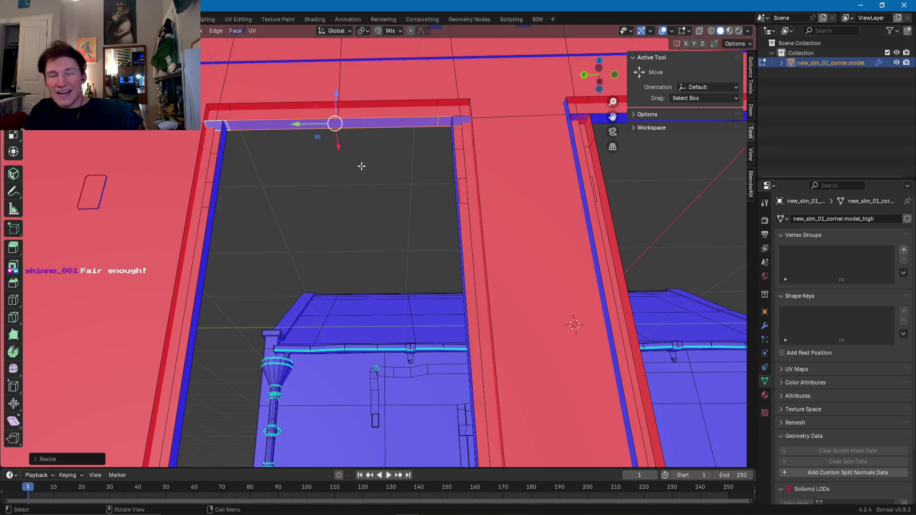
- Flatten the side jamb strip to zero along Y with sy0
mouse_move(384, 190)
middle_mouse_down()
mouse_move(335, 233)
mouse_move(258, 139)
mouse_move(315, 310)
mouse_move(280, 301)
mouse_move(287, 313)
middle_mouse_up()
left_click(248, 103)
left_click(253, 150, "shift")
type("sy0")
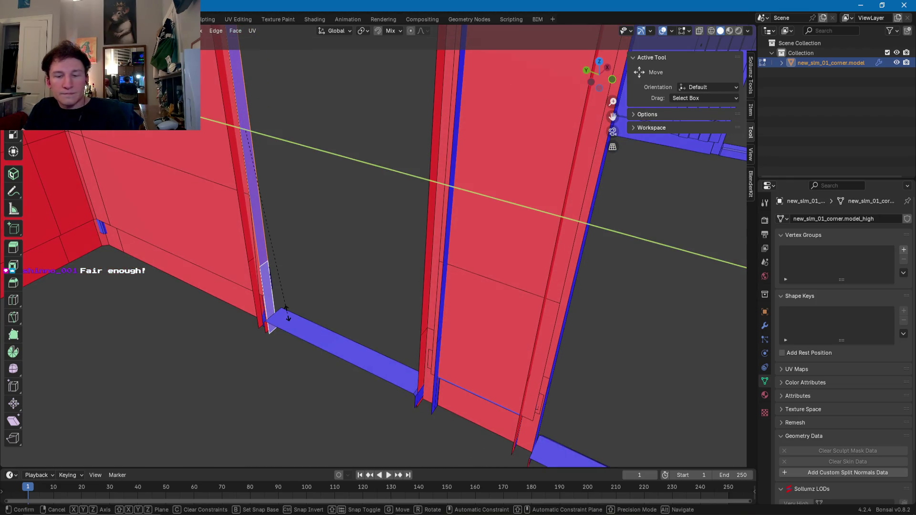
key("Return")
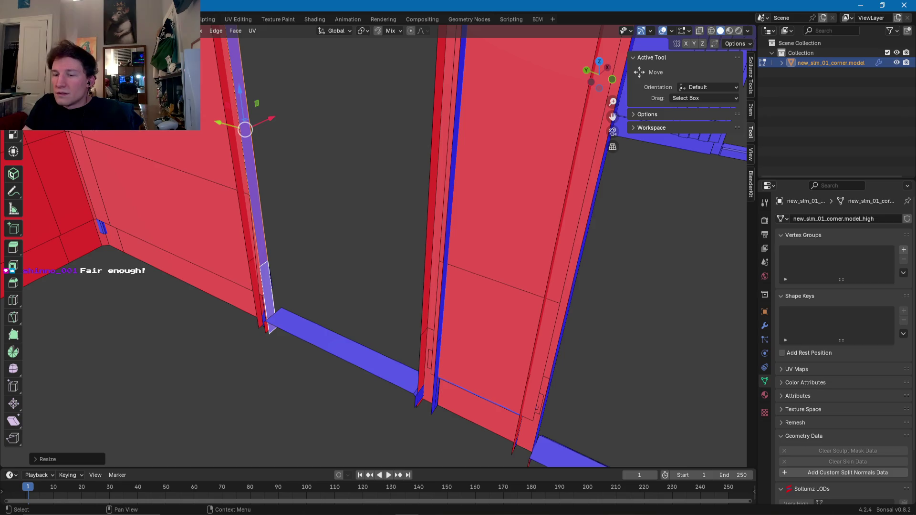
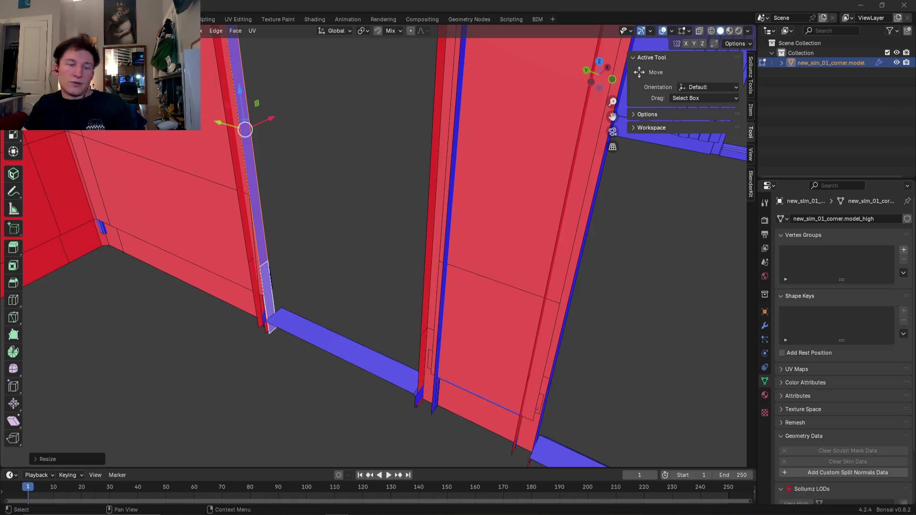
- Pan the 3D view down along the imported building's walls and door frames
mouse_move(280, 239)
middle_mouse_down("shift")
mouse_move(285, 386)
mouse_move(296, 267)
mouse_move(312, 315)
middle_mouse_up("shift")
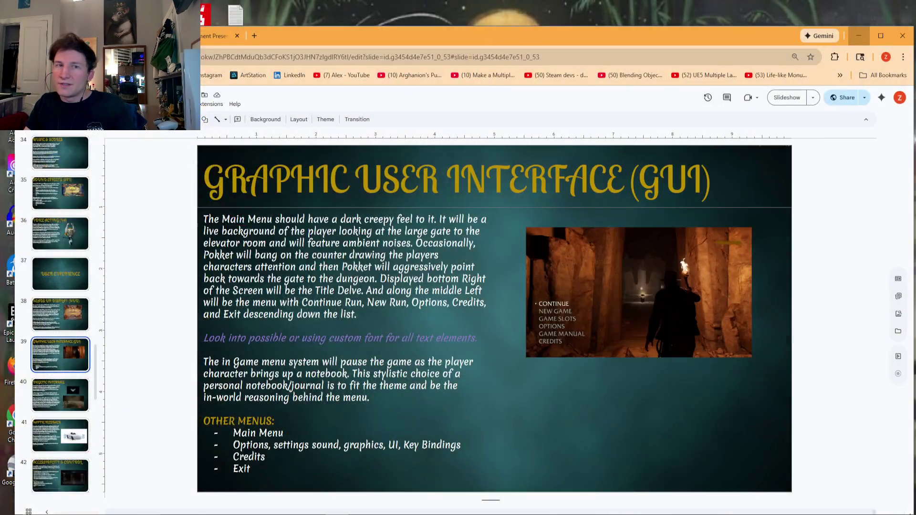
- On slide 34, Music & Scores, follow the Tomb Raider: Revelations link to YouTube
scroll(60, 451, "down", 1)
scroll(60, 451, "down", 5)
scroll(53, 370, "down", 6)
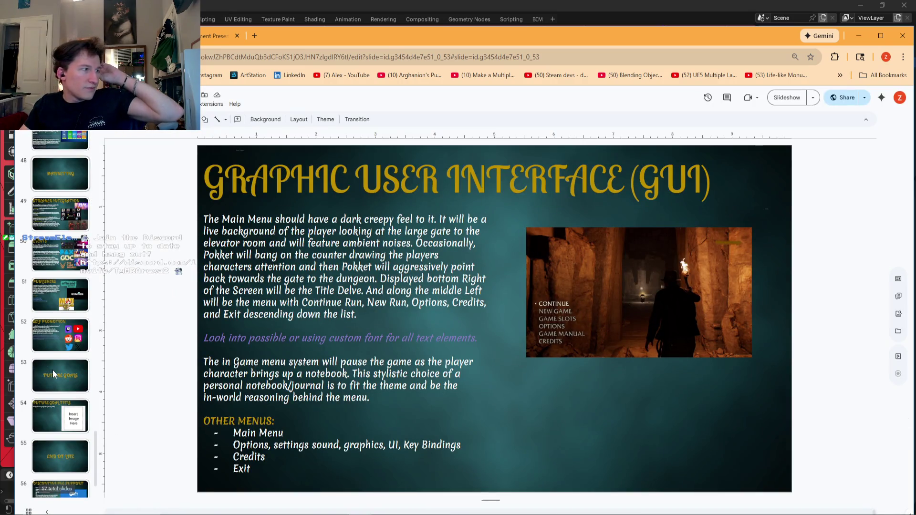
scroll(56, 360, "up", 4)
scroll(56, 285, "up", 10)
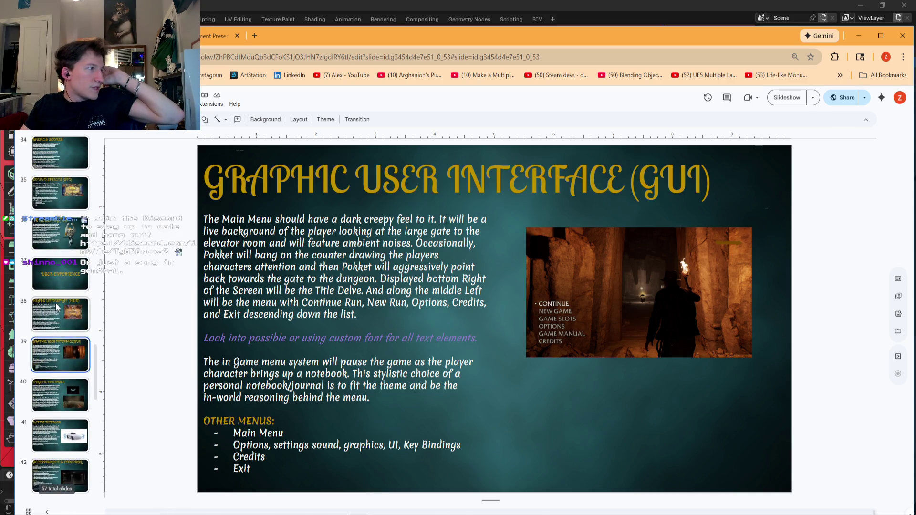
left_click(55, 195)
left_click(55, 150)
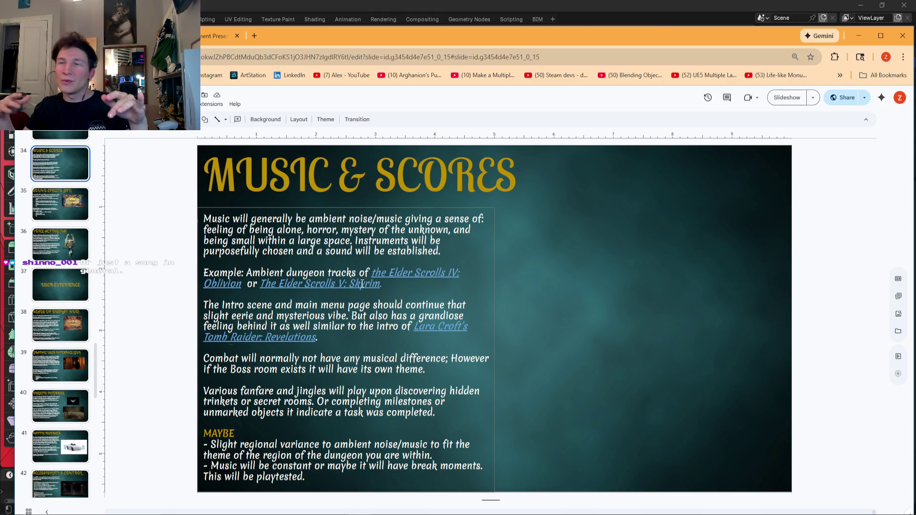
left_click(444, 327)
left_click(457, 353)
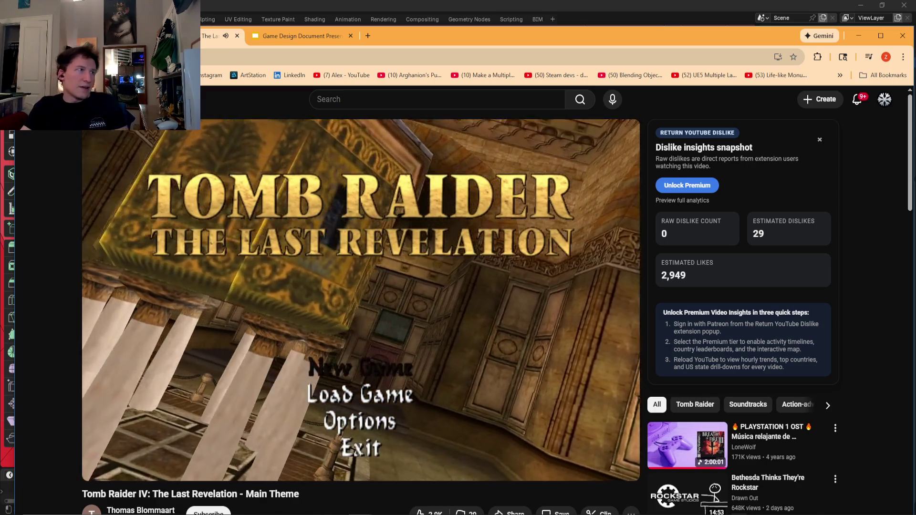
- Switch back to the Game Design Document Presentation tab while the theme keeps playing
left_click(283, 35)
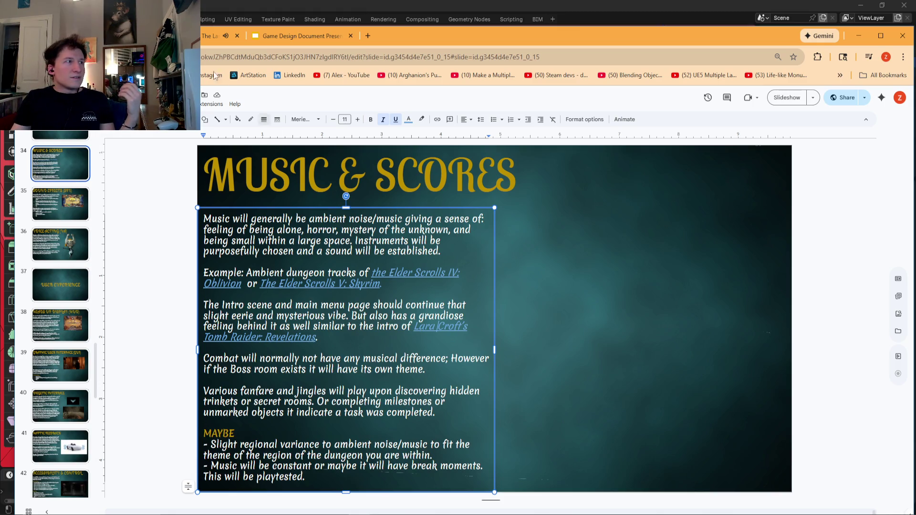
- Switch to the YouTube tab playing the Tomb Raider: The Last Revelation main theme
left_click(206, 36)
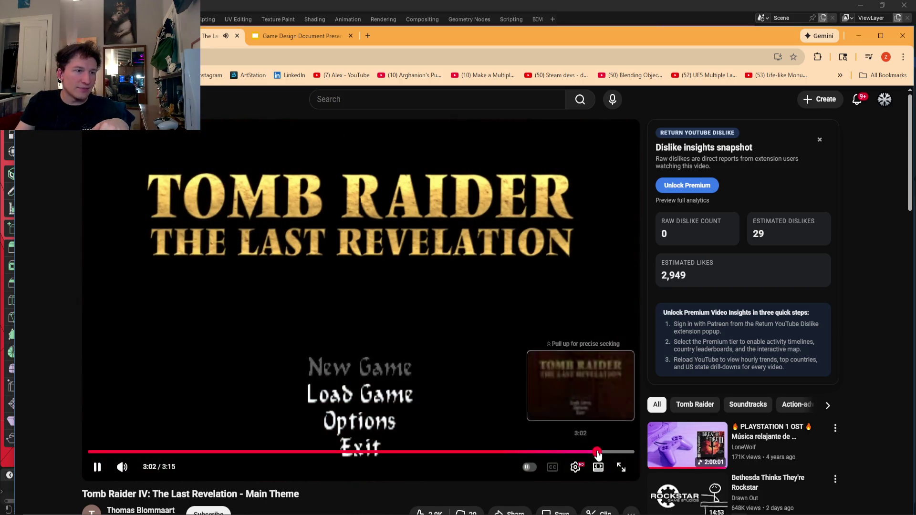
- Seek the Tomb Raider theme back slightly, then close its YouTube tab
left_click(580, 452)
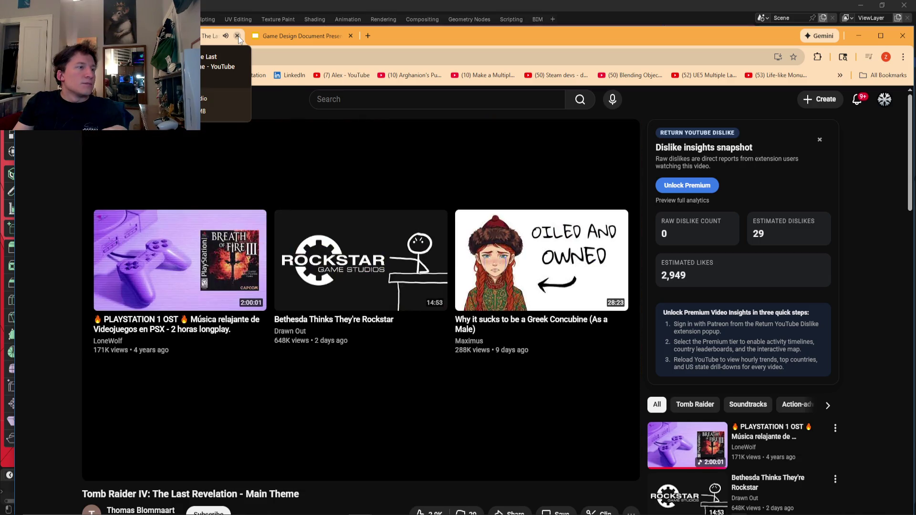
left_click(237, 36)
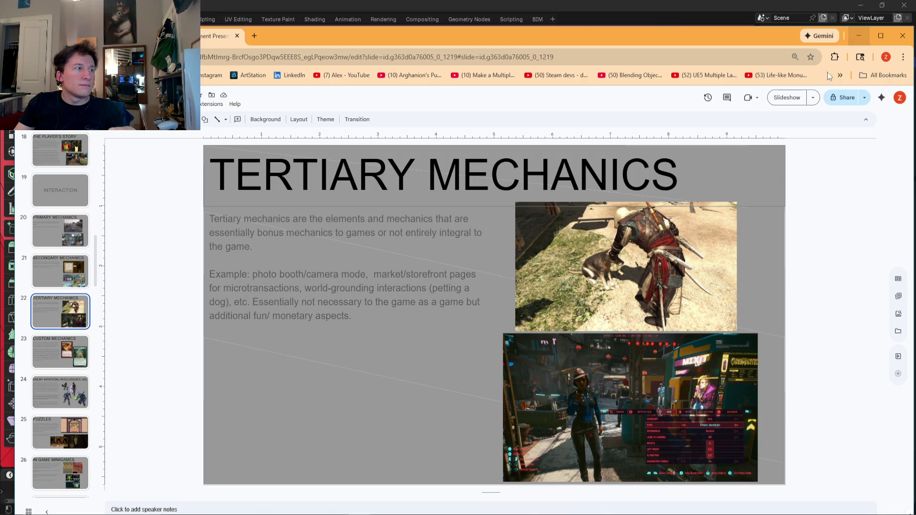
- Move to slide 19, close the extra presentation tab and minimize Chrome to reveal Blender
left_click(285, 470)
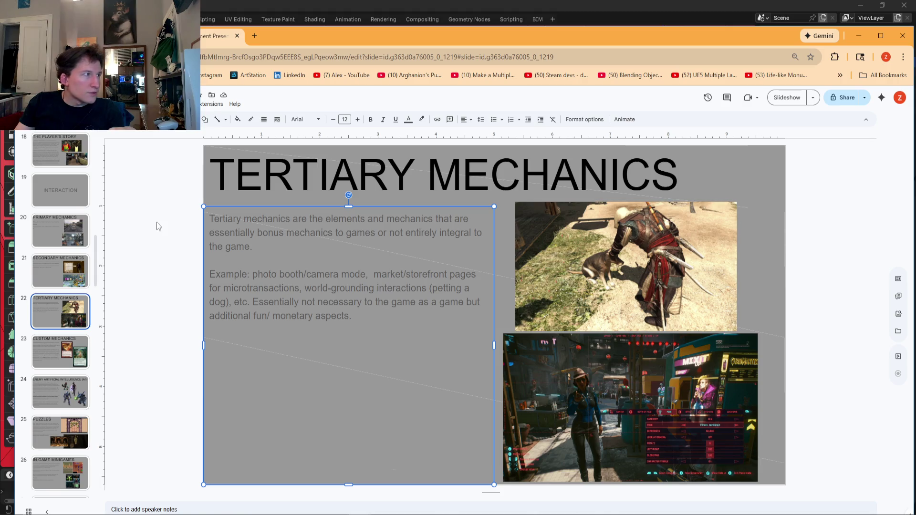
left_click(79, 191)
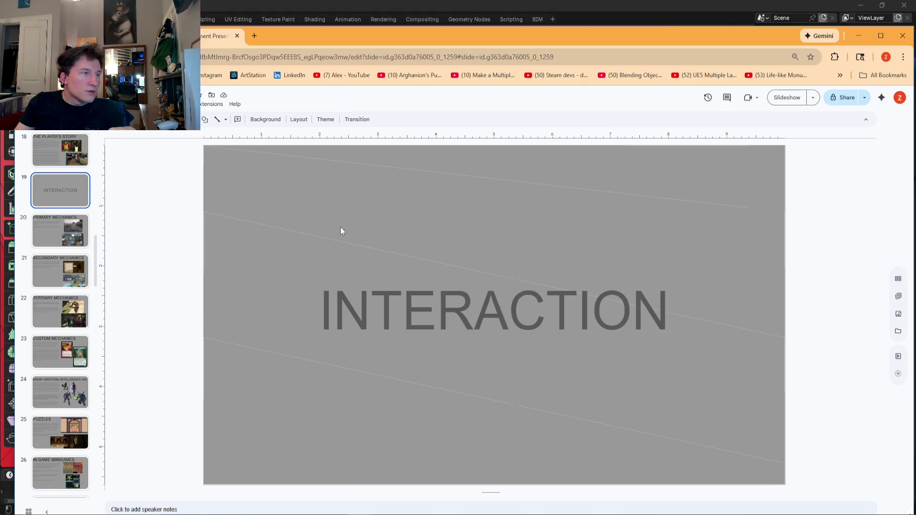
left_click(233, 57)
key("Escape")
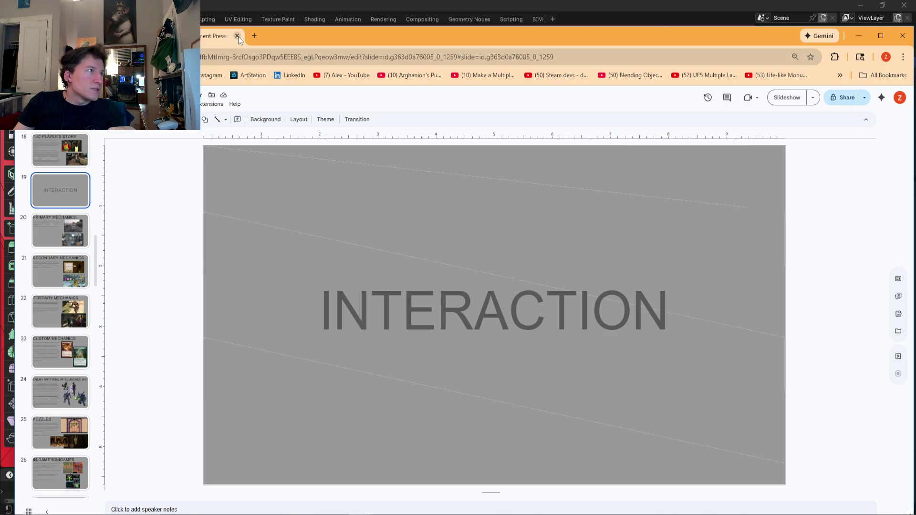
left_click(237, 36)
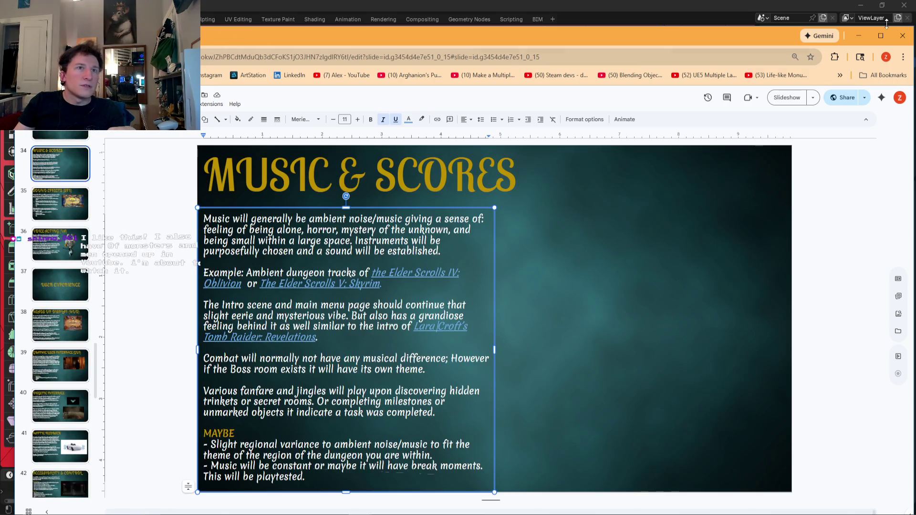
left_click(859, 35)
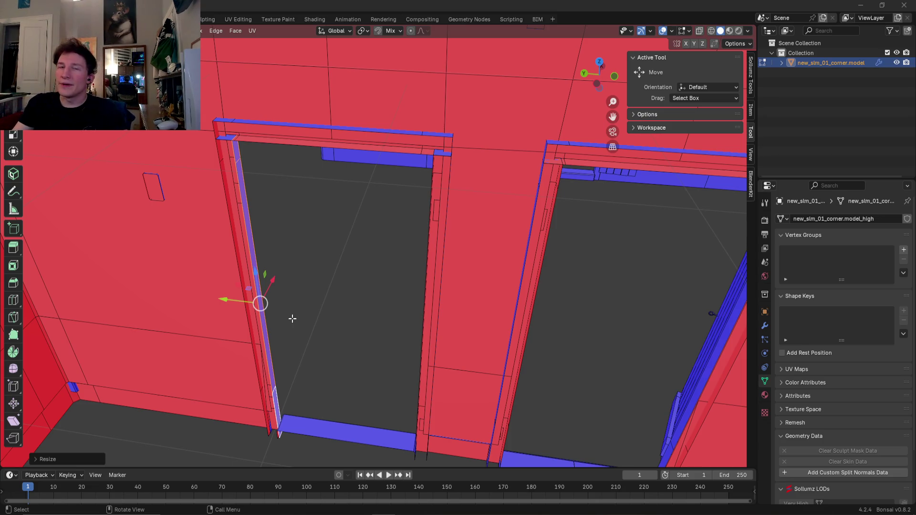
- Orbit around the door frames and select the threshold face below the left doorway
mouse_move(343, 305)
middle_mouse_down()
mouse_move(417, 277)
mouse_move(401, 295)
middle_mouse_up()
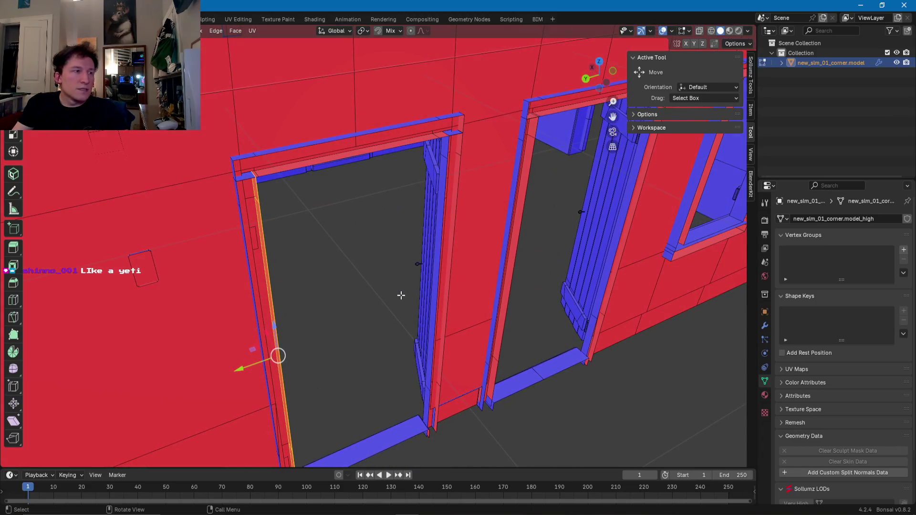
mouse_move(330, 276)
middle_mouse_down()
mouse_move(331, 313)
mouse_move(348, 316)
mouse_move(350, 262)
mouse_move(235, 324)
mouse_move(374, 274)
middle_mouse_up()
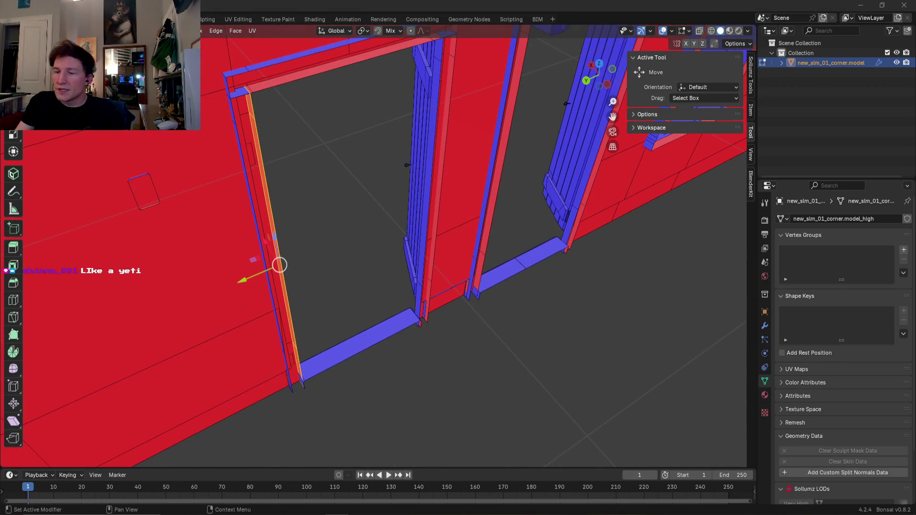
left_click(371, 340)
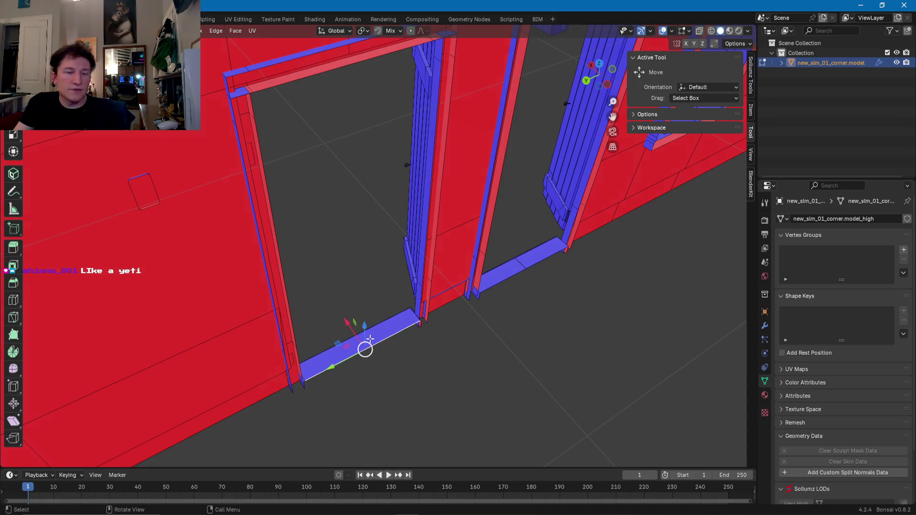
left_click(370, 339)
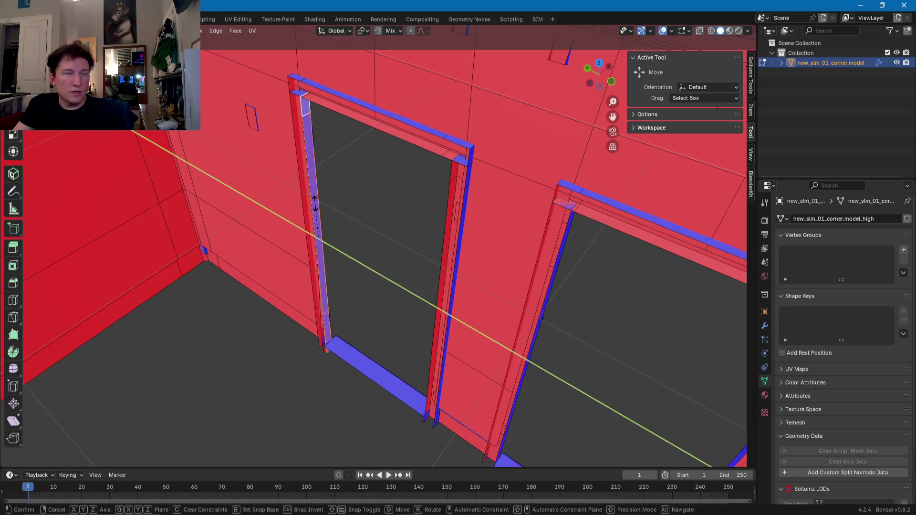
- Confirm the door jamb resize, then scale the doorway header faces along Z
left_click(315, 203)
mouse_move(315, 203)
middle_mouse_down()
mouse_move(346, 212)
mouse_move(375, 168)
mouse_move(423, 151)
middle_mouse_up()
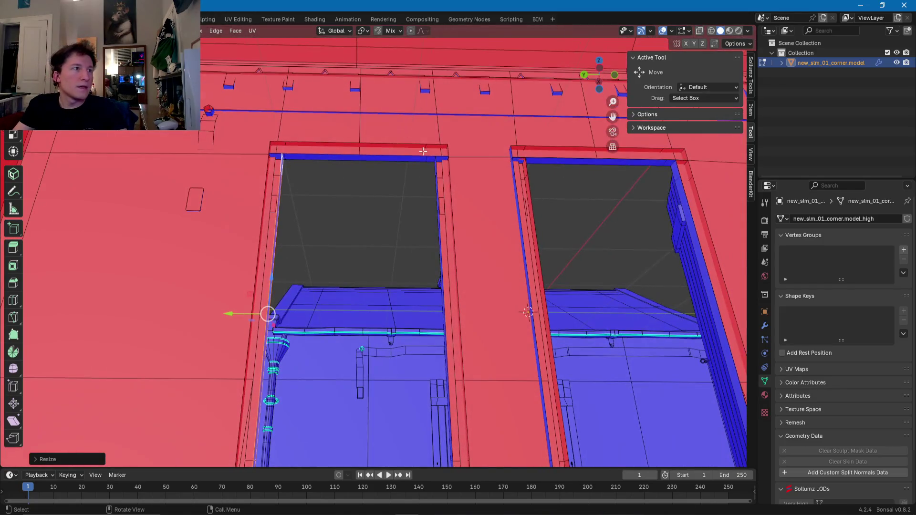
left_click(430, 156)
left_click(385, 156)
scroll(259, 117, "up", 5)
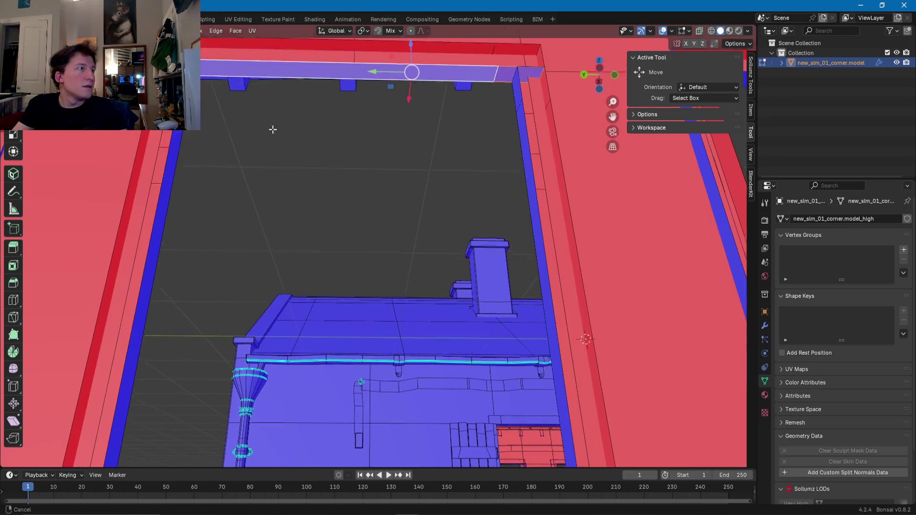
left_click(325, 118, "shift")
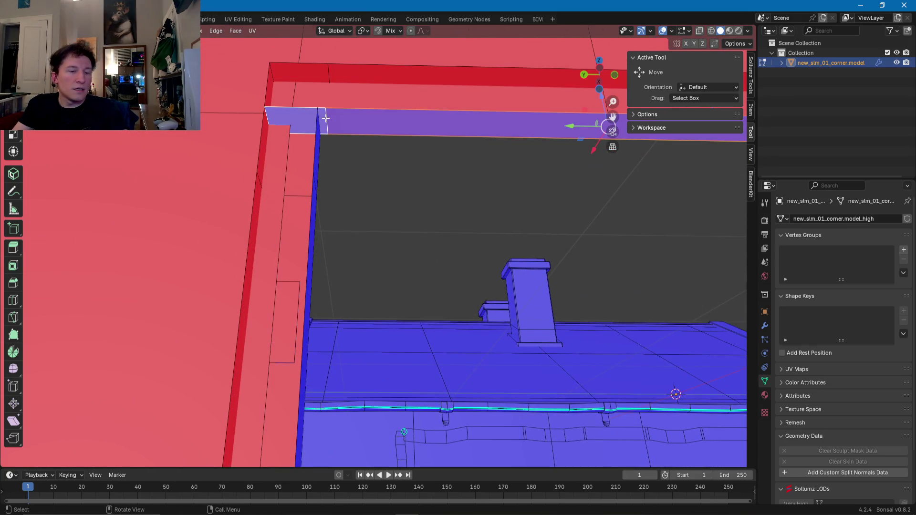
middle_click_drag(389, 134, 452, 154)
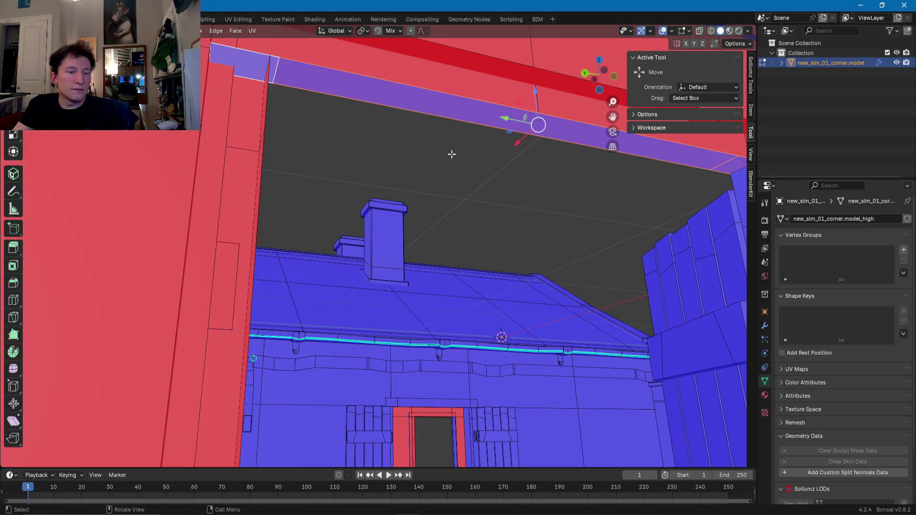
key("s")
key("z")
left_click(451, 154)
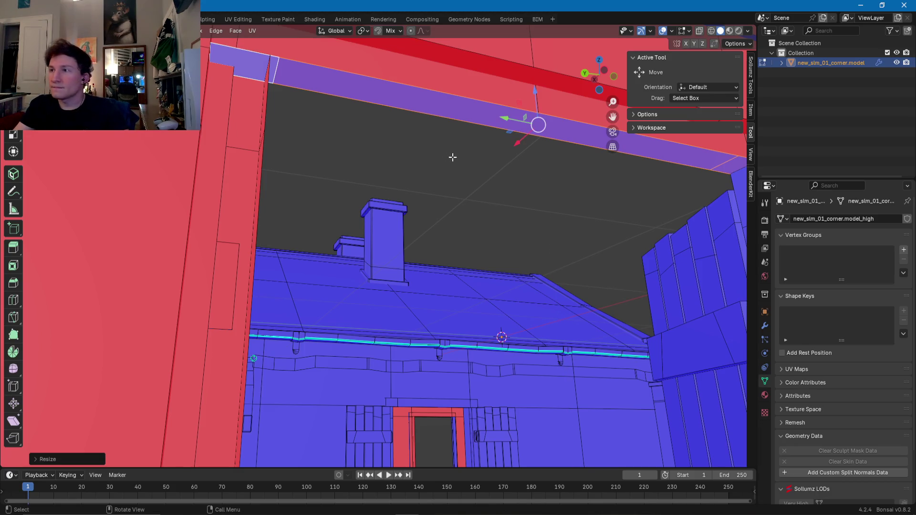
- Select the door threshold face and frame it in the view
mouse_move(255, 455)
middle_mouse_down()
mouse_move(296, 382)
mouse_move(424, 289)
mouse_move(405, 341)
mouse_move(448, 332)
mouse_move(395, 348)
mouse_move(280, 311)
mouse_move(431, 311)
mouse_move(180, 334)
mouse_move(174, 321)
mouse_move(301, 332)
mouse_move(295, 341)
mouse_move(358, 331)
mouse_move(320, 316)
mouse_move(426, 305)
mouse_move(420, 277)
mouse_move(385, 277)
mouse_move(349, 299)
mouse_move(299, 272)
mouse_move(359, 253)
mouse_move(368, 323)
mouse_move(359, 267)
middle_mouse_up()
left_click(361, 334)
key("KP_Decimal")
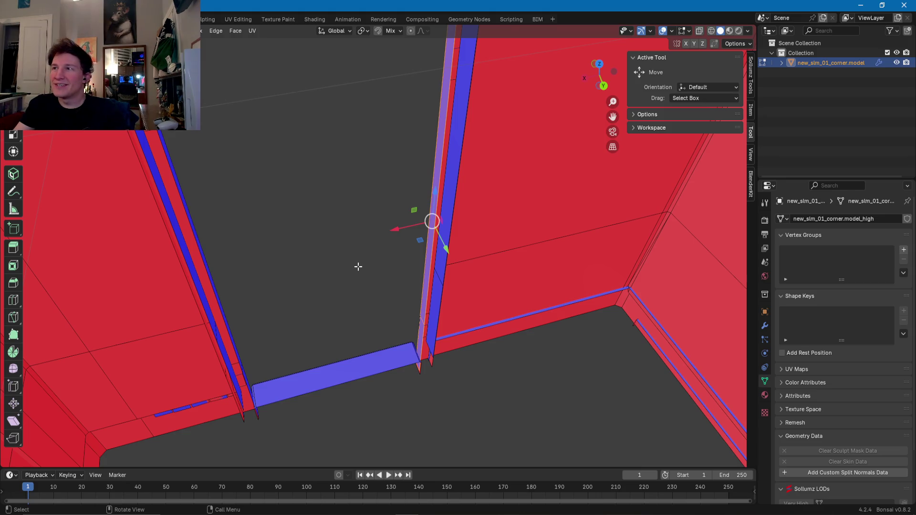
- Narrow the door threshold face by scaling it along X
middle_click_drag(358, 266, 346, 282)
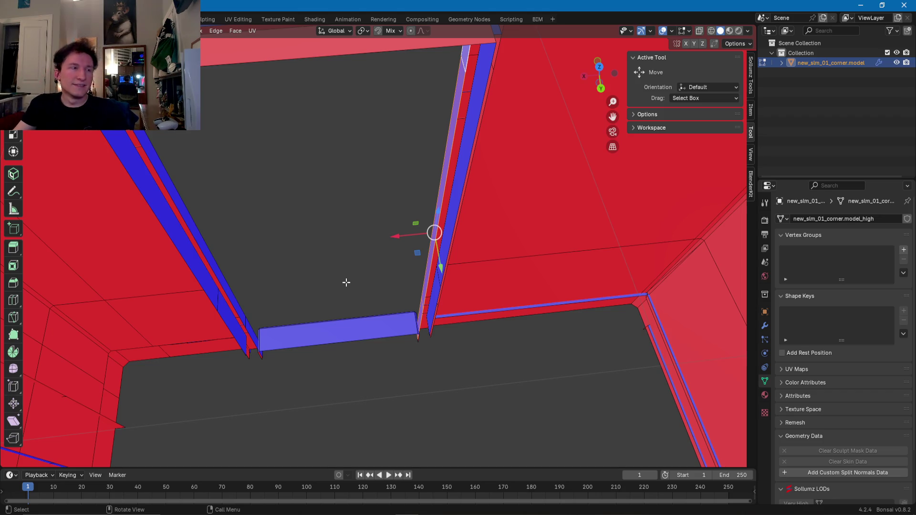
middle_click_drag(346, 283, 346, 287)
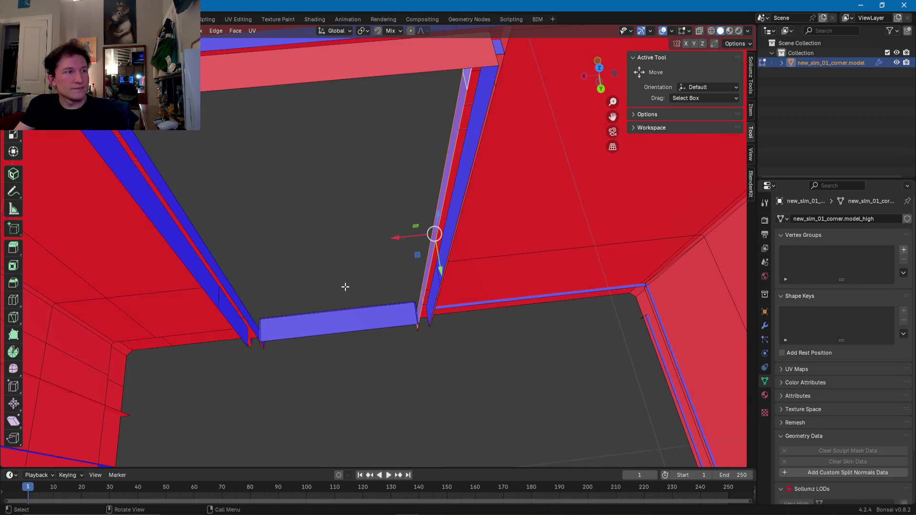
key("s")
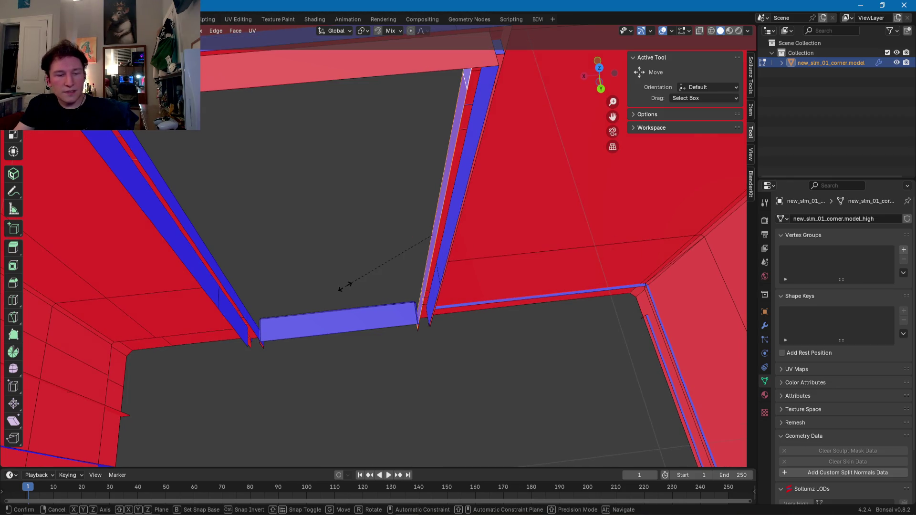
key("x")
left_click(343, 287)
- Select the lower blue face and scale it vertically along Z
middle_click_drag(344, 286, 328, 282)
left_click(320, 314)
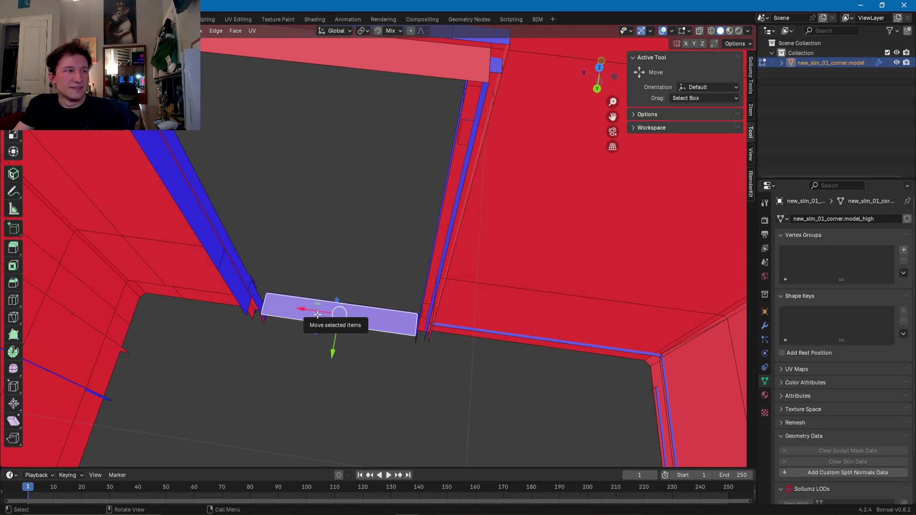
key("s")
key("z")
left_click(318, 314)
- Select the small end face and long blue strip, and narrow them along X
mouse_move(317, 314)
middle_mouse_down()
mouse_move(307, 308)
mouse_move(299, 327)
middle_mouse_up()
left_click(283, 337)
left_click(278, 290, "shift")
middle_click_drag(279, 290, 274, 171)
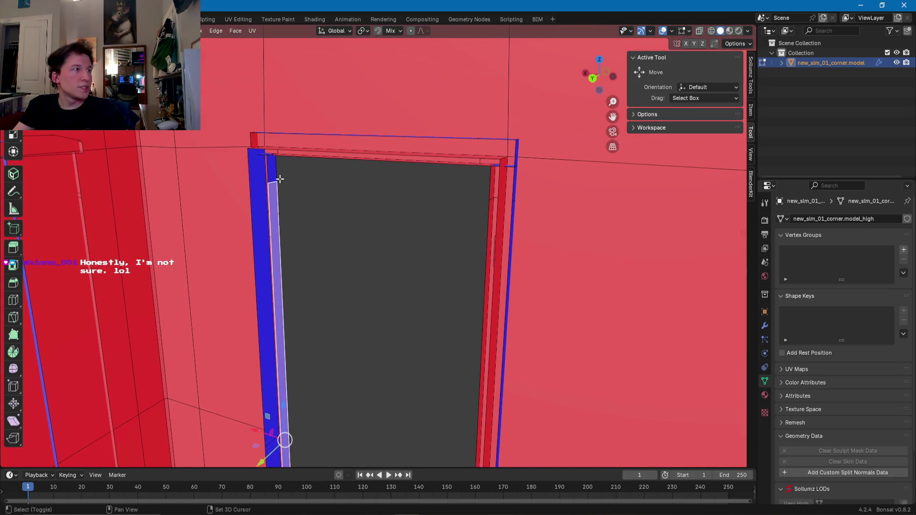
key("s")
key("x")
left_click(336, 292)
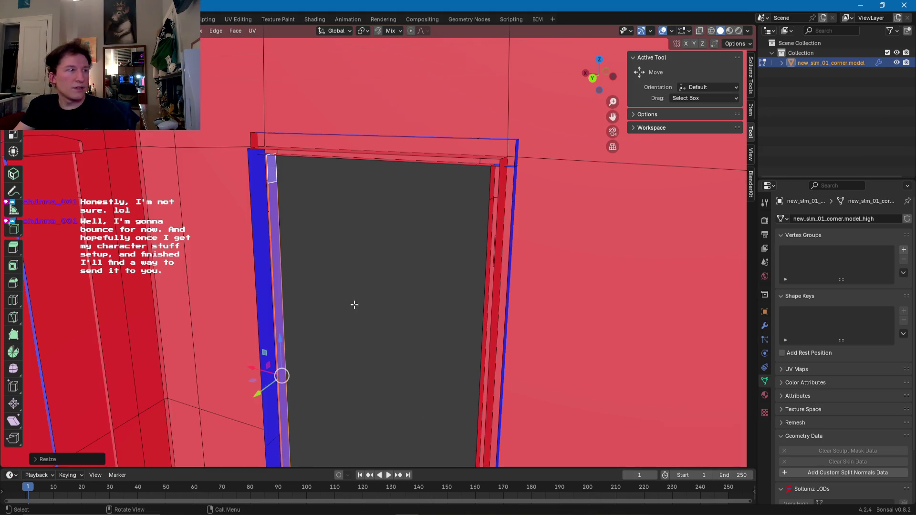
- Flatten the door frame's long top edge strip to zero along Z
middle_click_drag(357, 306, 360, 204)
middle_click_drag(304, 172, 331, 188)
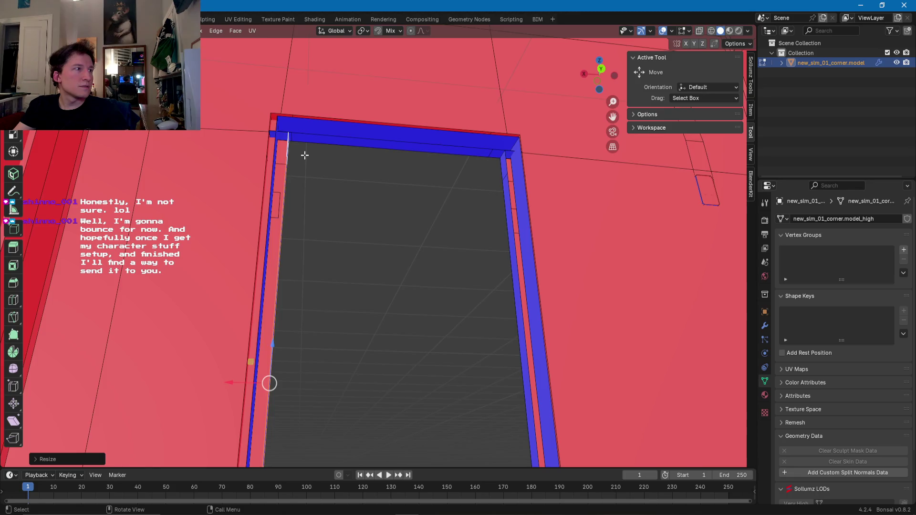
left_click(288, 133)
left_click(348, 137)
mouse_move(348, 137)
middle_mouse_down()
mouse_move(394, 157)
mouse_move(418, 202)
mouse_move(306, 235)
middle_mouse_up()
left_click(494, 136)
key("s")
key("z")
key("0")
key("Return")
- Delete the left vertical, top and lower right jamb strip faces
left_click(254, 213)
left_click(392, 177, "shift")
mouse_move(391, 177)
middle_mouse_down()
mouse_move(406, 226)
mouse_move(487, 248)
mouse_move(407, 301)
mouse_move(298, 281)
mouse_move(436, 323)
middle_mouse_up()
left_click(474, 331, "shift")
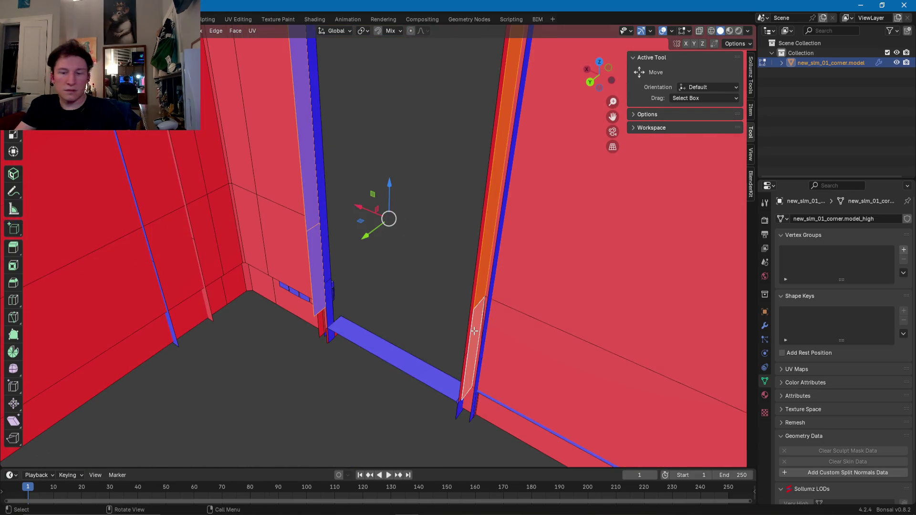
key("x")
left_click(474, 331)
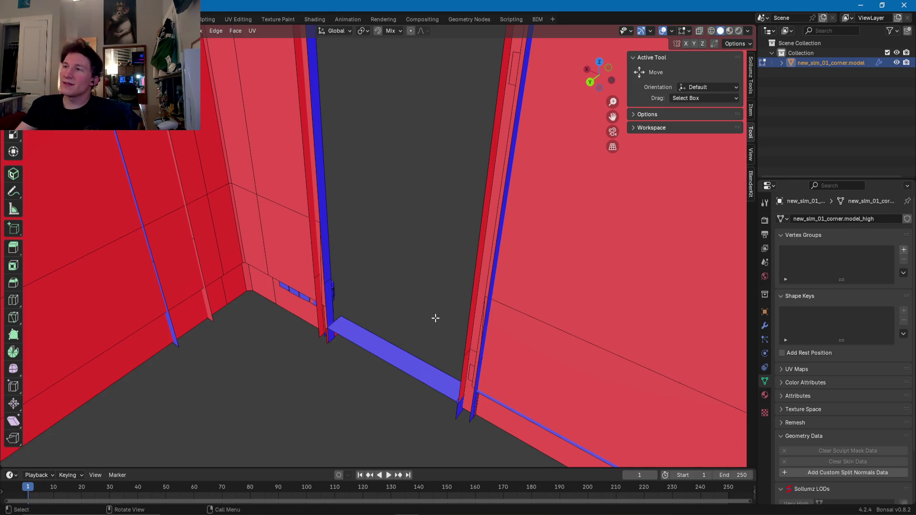
scroll(366, 286, "down", 5)
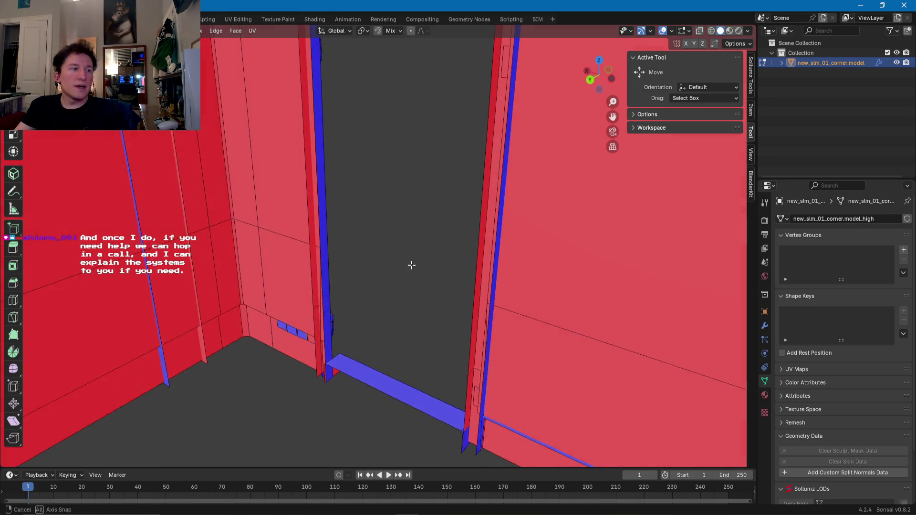
- Select the first doorway's frame edge loops and add the second doorway's jamb and top loops
mouse_move(456, 321)
middle_mouse_down()
mouse_move(445, 295)
mouse_move(431, 299)
mouse_move(494, 309)
mouse_move(321, 317)
mouse_move(429, 309)
mouse_move(284, 230)
middle_mouse_up()
left_click(291, 224)
left_click(284, 230, "alt")
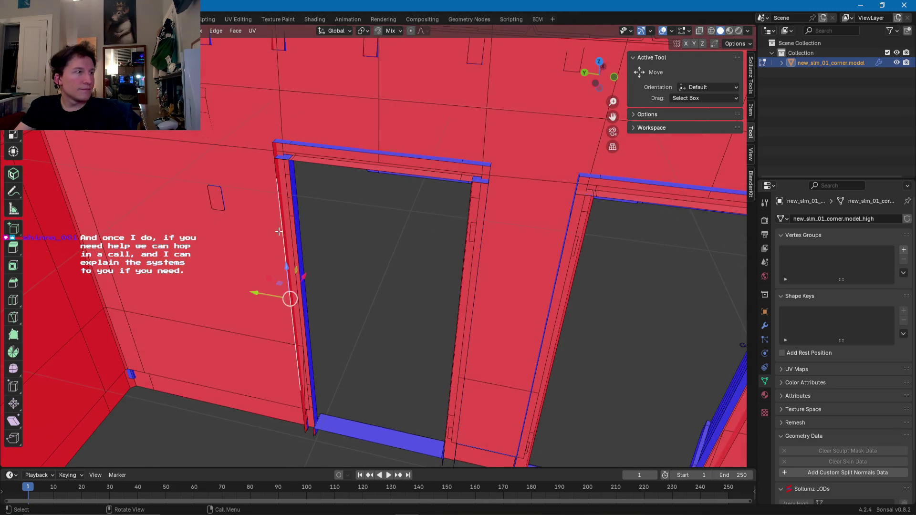
left_click(283, 229, "alt")
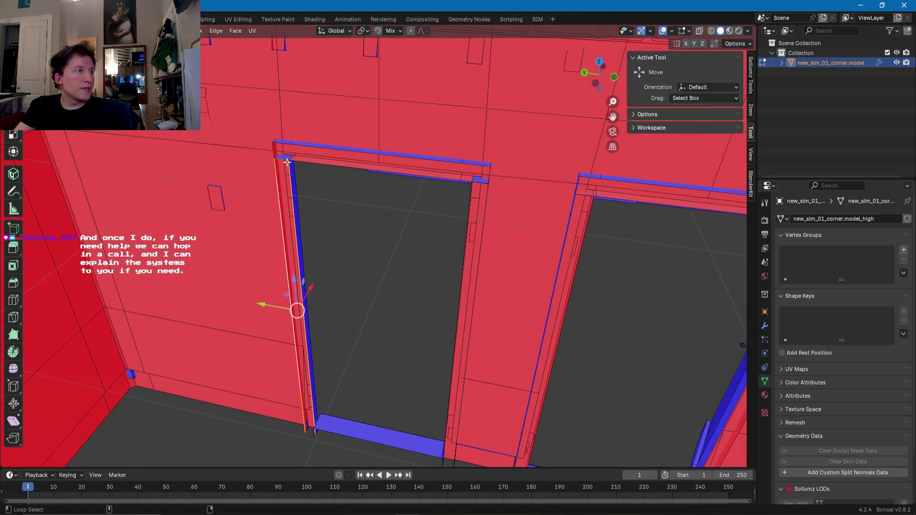
left_click(283, 143, "alt")
mouse_move(318, 160)
middle_mouse_down()
mouse_move(453, 215)
mouse_move(463, 207)
mouse_move(497, 219)
mouse_move(505, 237)
mouse_move(477, 229)
mouse_move(443, 237)
middle_mouse_up()
left_click(464, 207, "alt+shift")
left_click(517, 235, "alt+shift")
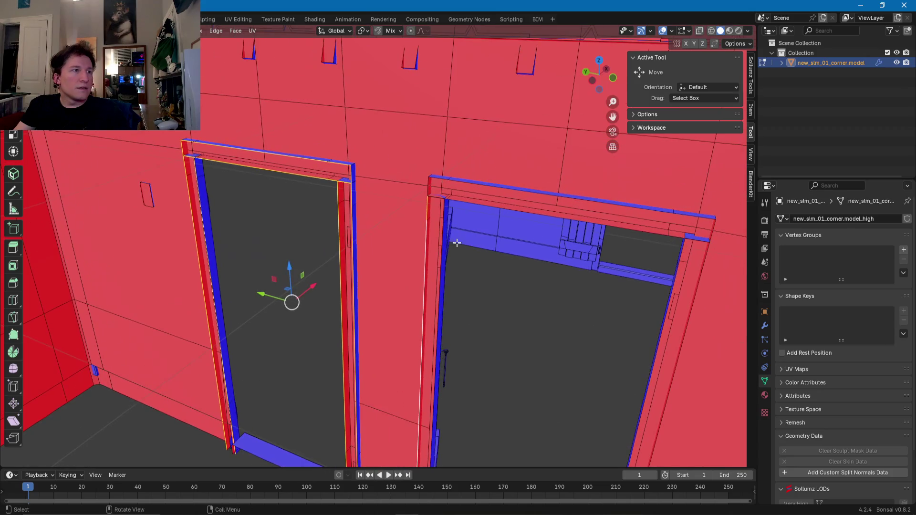
left_click(440, 286, "alt+shift")
left_click(478, 202, "alt+shift")
- Add the right jamb, baseboard, and window sill, opening and outer frame loops
mouse_move(478, 203)
middle_mouse_down()
mouse_move(497, 211)
mouse_move(453, 238)
mouse_move(487, 268)
mouse_move(487, 287)
mouse_move(460, 220)
mouse_move(377, 338)
middle_mouse_up()
left_click(487, 270, "alt+shift")
left_click(245, 356, "alt+shift")
middle_click_drag(246, 355, 332, 343)
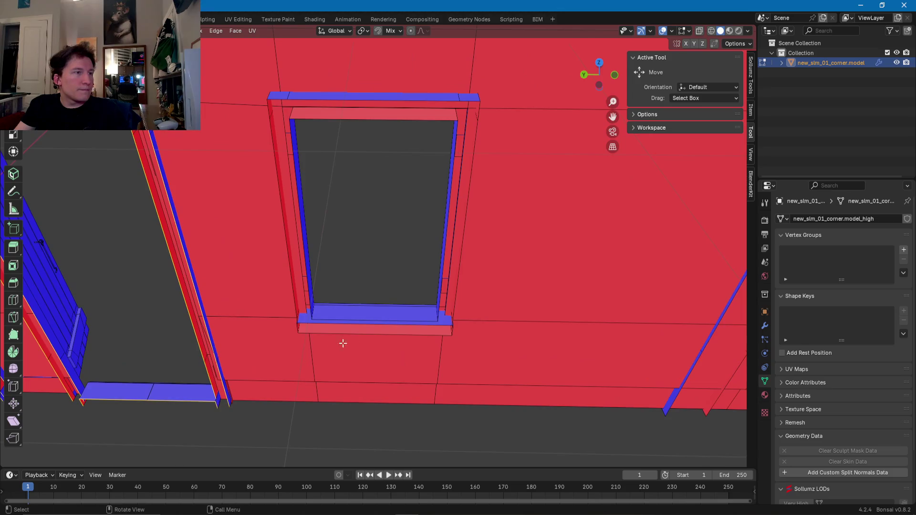
left_click(426, 336, "alt+shift")
mouse_move(426, 336)
middle_mouse_down()
mouse_move(439, 309)
mouse_move(431, 268)
mouse_move(468, 262)
mouse_move(384, 274)
mouse_move(396, 239)
mouse_move(503, 223)
mouse_move(401, 172)
mouse_move(463, 269)
mouse_move(403, 212)
middle_mouse_up()
left_click(439, 309, "alt+shift")
left_click(439, 256, "alt+shift")
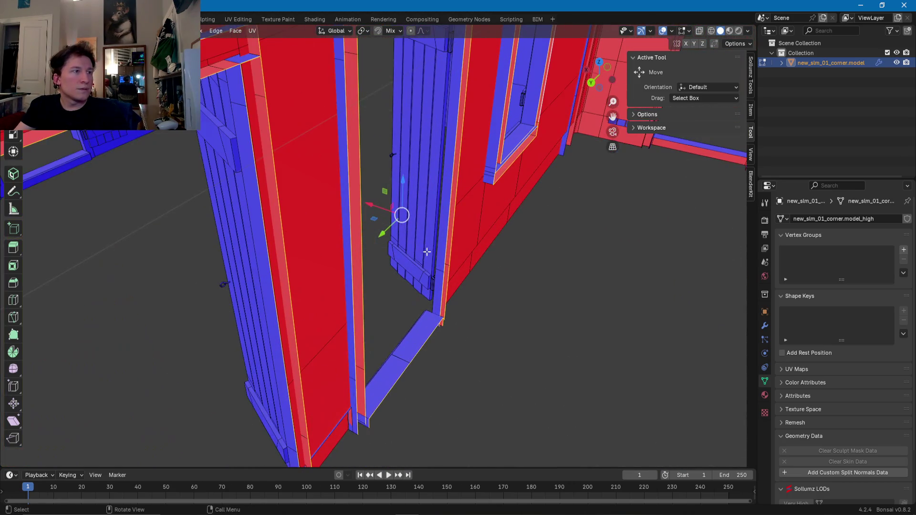
- Scale the gathered door and window frame edge loops to resize them
key("g")
key("x")
key("s")
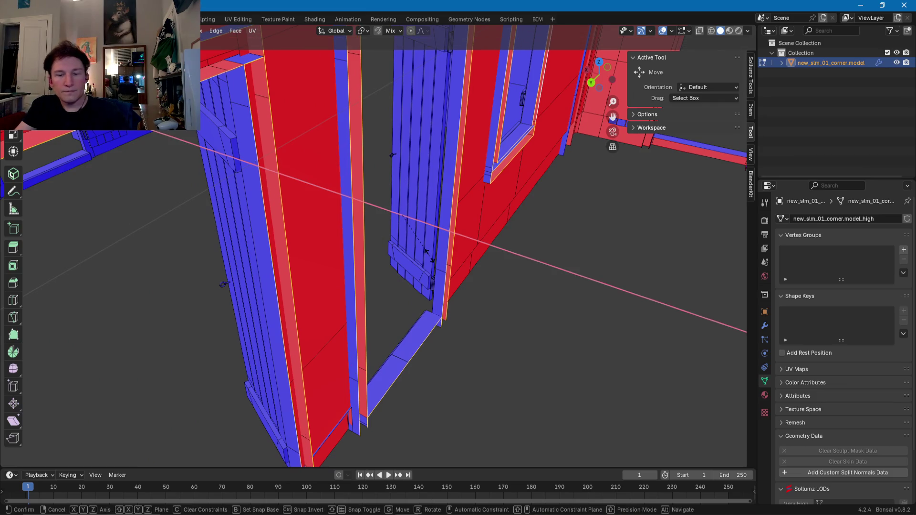
left_click(431, 258)
mouse_move(431, 258)
middle_mouse_down()
mouse_move(414, 286)
mouse_move(495, 216)
mouse_move(477, 224)
mouse_move(475, 235)
mouse_move(531, 217)
mouse_move(495, 241)
middle_mouse_up()
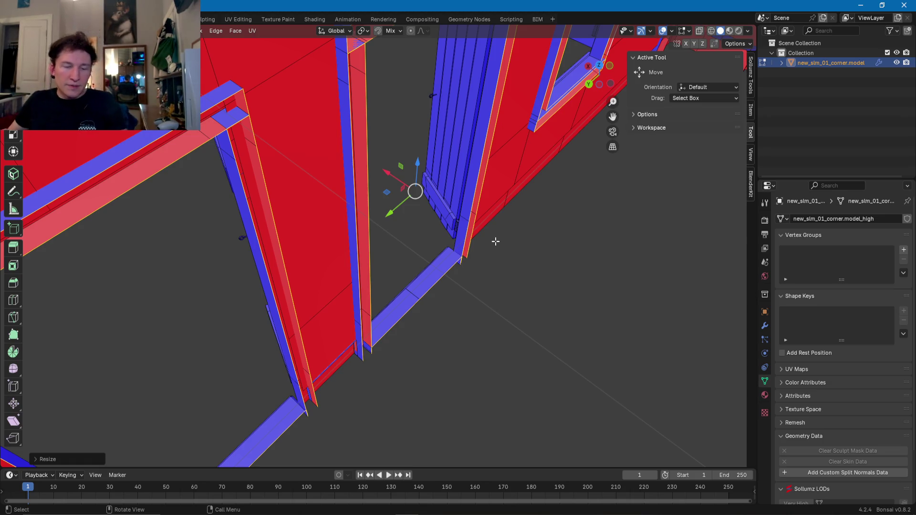
- Select the door frame's left edge loop and move it into its new position
mouse_move(389, 187)
middle_mouse_down("shift")
mouse_move(337, 262)
mouse_move(433, 262)
mouse_move(409, 286)
mouse_move(442, 293)
mouse_move(532, 246)
mouse_move(634, 259)
mouse_move(336, 236)
mouse_move(442, 291)
mouse_move(340, 249)
mouse_move(373, 362)
mouse_move(327, 363)
mouse_move(420, 329)
mouse_move(419, 320)
mouse_move(285, 199)
mouse_move(336, 265)
mouse_move(391, 156)
mouse_move(376, 184)
mouse_move(431, 236)
mouse_move(409, 237)
mouse_move(407, 207)
mouse_move(343, 231)
mouse_move(557, 243)
mouse_move(368, 262)
mouse_move(434, 266)
mouse_move(350, 245)
mouse_move(417, 233)
mouse_move(282, 254)
mouse_move(567, 235)
mouse_move(575, 264)
mouse_move(313, 252)
mouse_move(600, 249)
mouse_move(420, 243)
mouse_move(264, 272)
mouse_move(552, 280)
mouse_move(295, 232)
middle_mouse_up("shift")
left_click(376, 385)
left_click(375, 383, "shift")
left_click(375, 383, "shift")
left_click(421, 329, "ctrl")
left_click(430, 312, "alt+shift")
key("g")
left_click(343, 167)
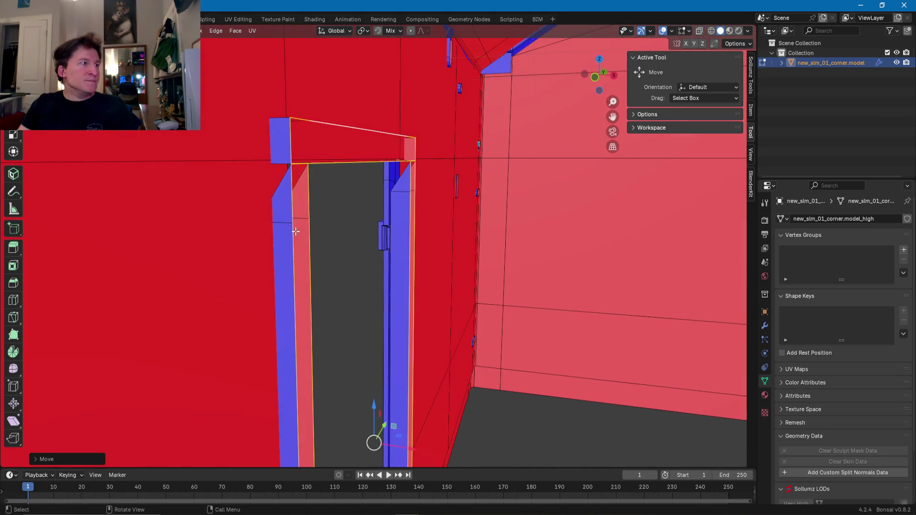
- Select the three slanted corner faces at the top of the door jambs
left_click(283, 208)
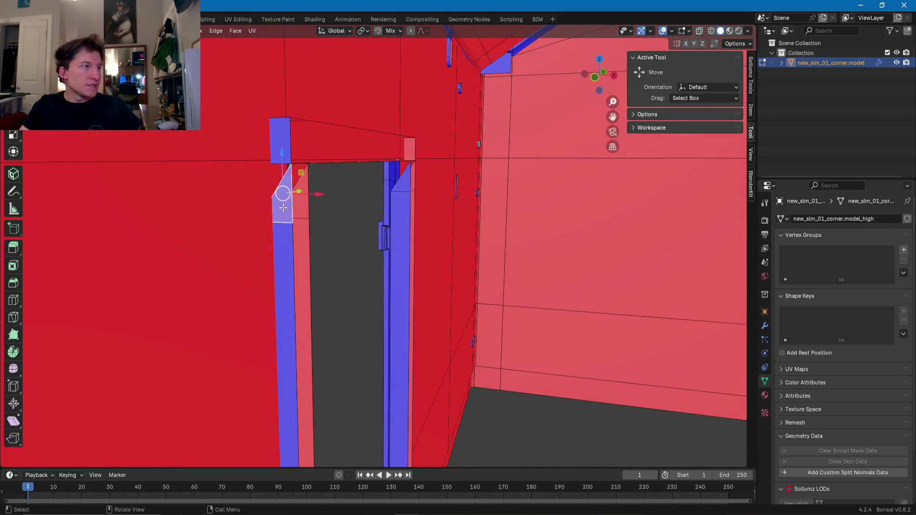
left_click(303, 188, "shift")
left_click(406, 178, "shift")
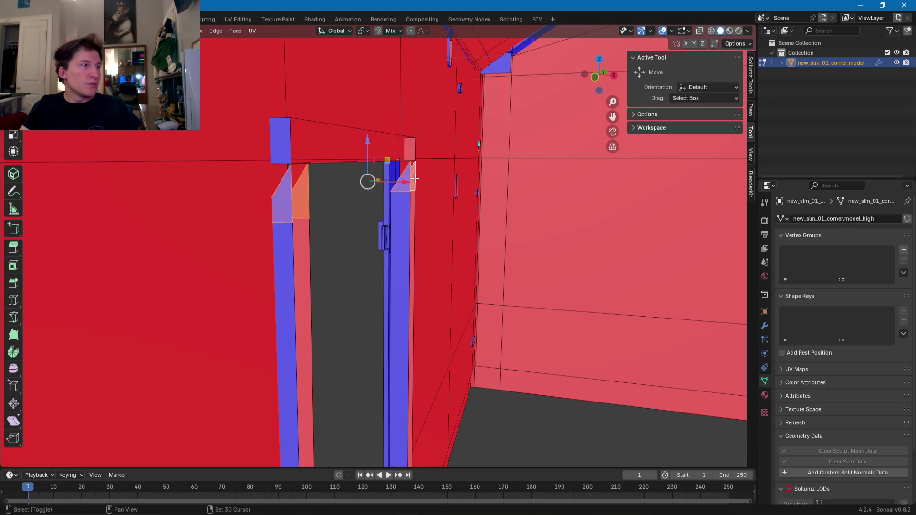
mouse_move(406, 179)
middle_mouse_down()
mouse_move(395, 220)
mouse_move(401, 119)
mouse_move(344, 119)
mouse_move(425, 259)
mouse_move(558, 270)
middle_mouse_up()
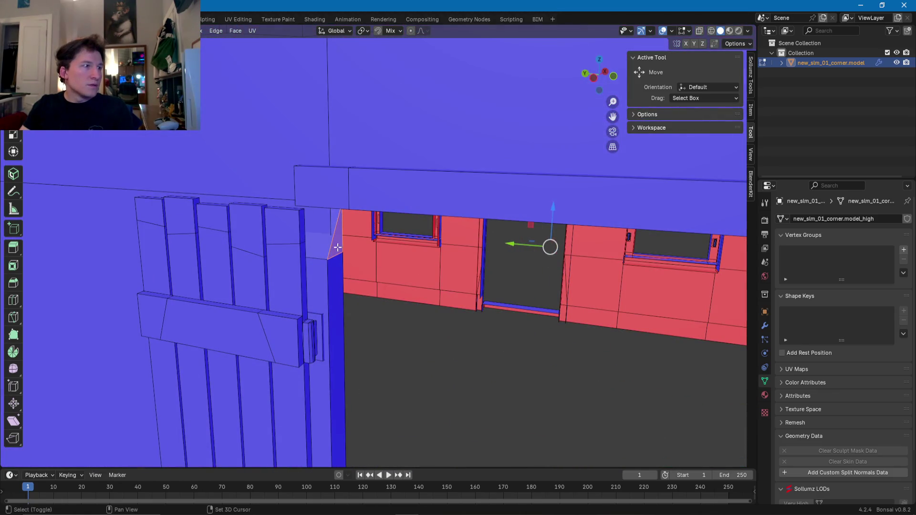
mouse_move(334, 246)
middle_mouse_down()
mouse_move(417, 266)
mouse_move(303, 283)
mouse_move(415, 256)
mouse_move(298, 268)
mouse_move(432, 265)
middle_mouse_up()
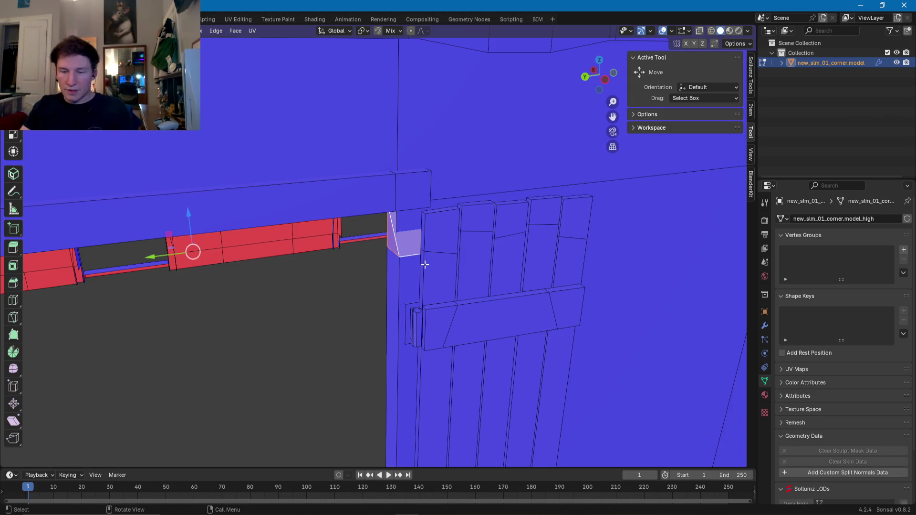
- Delete the selected slanted jamb faces
key("x")
left_click(425, 264)
mouse_move(403, 266)
middle_mouse_down()
mouse_move(409, 259)
mouse_move(366, 289)
mouse_move(477, 269)
middle_mouse_up()
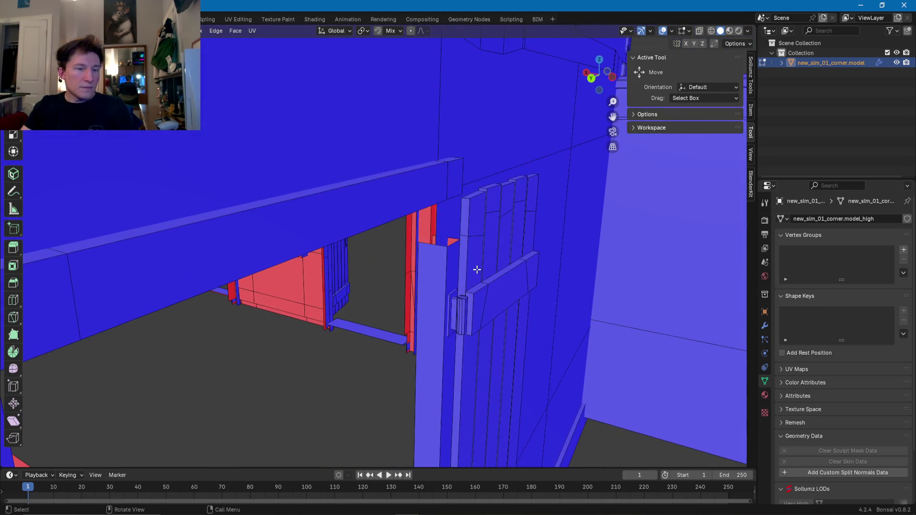
- Select the small piece and an edge beside the gate and raise them along Z
left_click(451, 238)
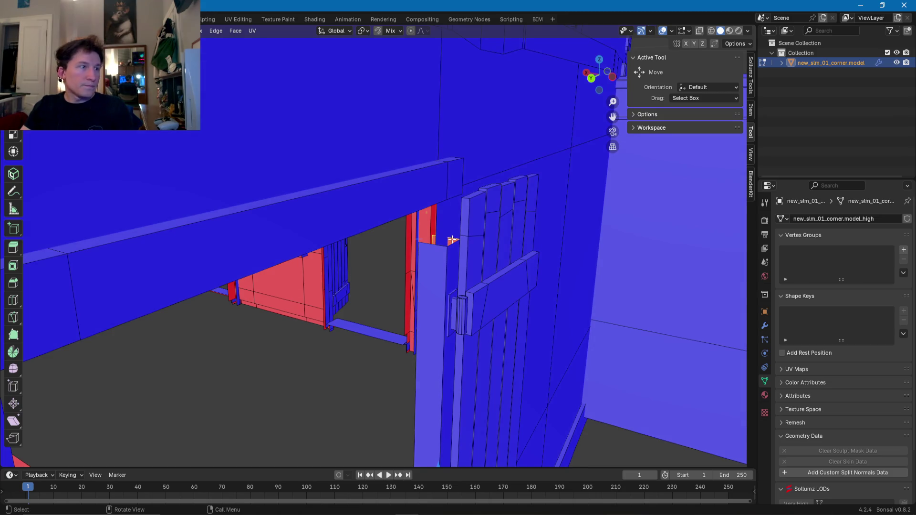
mouse_move(450, 241)
middle_mouse_down()
mouse_move(440, 242)
mouse_move(579, 262)
mouse_move(377, 282)
mouse_move(370, 260)
mouse_move(452, 262)
middle_mouse_up()
left_click(368, 286, "shift")
left_click_drag(468, 237, 457, 165)
mouse_move(457, 165)
middle_mouse_down()
mouse_move(451, 246)
mouse_move(378, 274)
mouse_move(546, 272)
mouse_move(604, 284)
mouse_move(431, 233)
mouse_move(496, 258)
mouse_move(293, 243)
middle_mouse_up()
- Select the door lintel's front and end faces and slide it along X
left_click(377, 274)
mouse_move(514, 252)
middle_mouse_down("shift")
mouse_move(337, 240)
mouse_move(435, 229)
mouse_move(438, 210)
mouse_move(419, 241)
mouse_move(362, 249)
mouse_move(413, 168)
mouse_move(383, 264)
middle_mouse_up("shift")
left_click(382, 260, "shift")
left_click(373, 221, "shift")
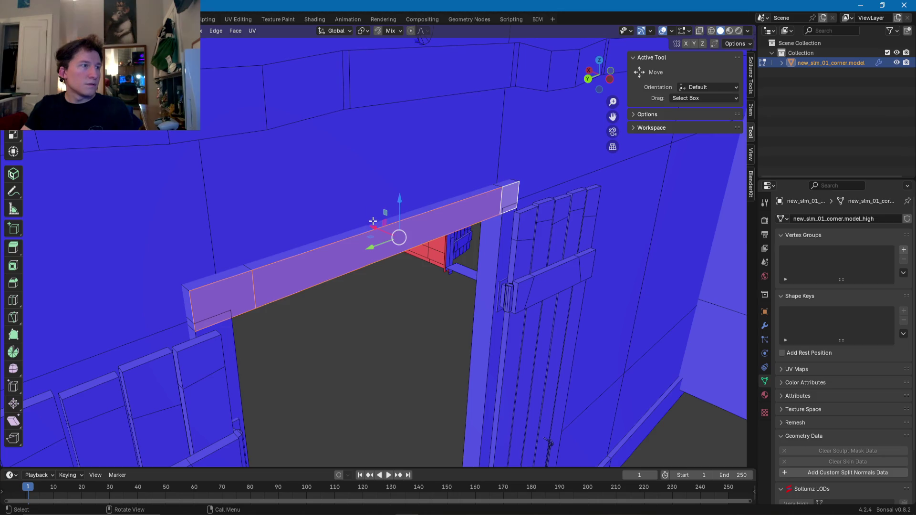
left_click_drag(374, 227, 334, 232)
mouse_move(334, 231)
middle_mouse_down()
mouse_move(473, 202)
mouse_move(401, 122)
mouse_move(409, 128)
mouse_move(403, 149)
mouse_move(351, 221)
mouse_move(389, 248)
mouse_move(344, 278)
mouse_move(453, 248)
mouse_move(388, 252)
mouse_move(286, 219)
mouse_move(331, 213)
mouse_move(484, 244)
mouse_move(429, 242)
mouse_move(434, 262)
mouse_move(425, 258)
mouse_move(484, 266)
mouse_move(450, 262)
mouse_move(467, 244)
mouse_move(401, 233)
mouse_move(406, 243)
mouse_move(370, 200)
mouse_move(392, 234)
mouse_move(391, 259)
mouse_move(415, 264)
mouse_move(473, 246)
mouse_move(465, 234)
middle_mouse_up()
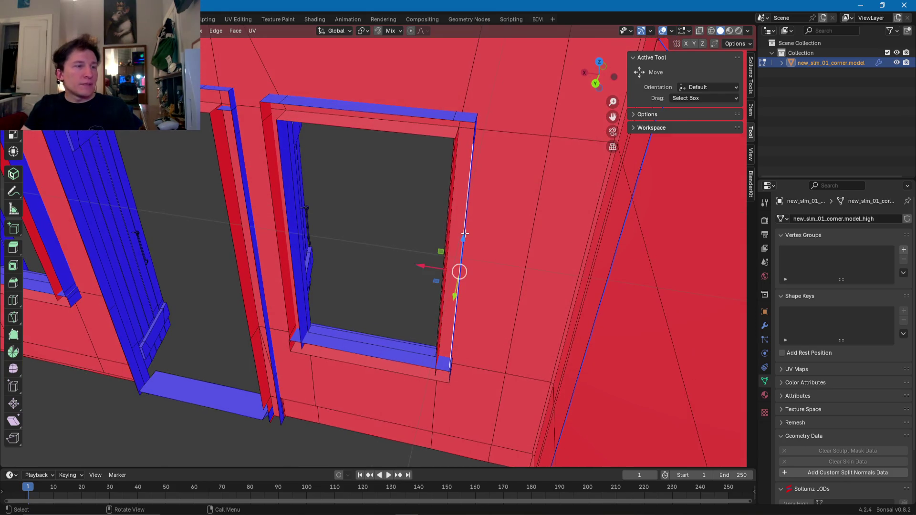
- Select edges along the window frame and sill in edge mode
scroll(461, 234, "up", 5)
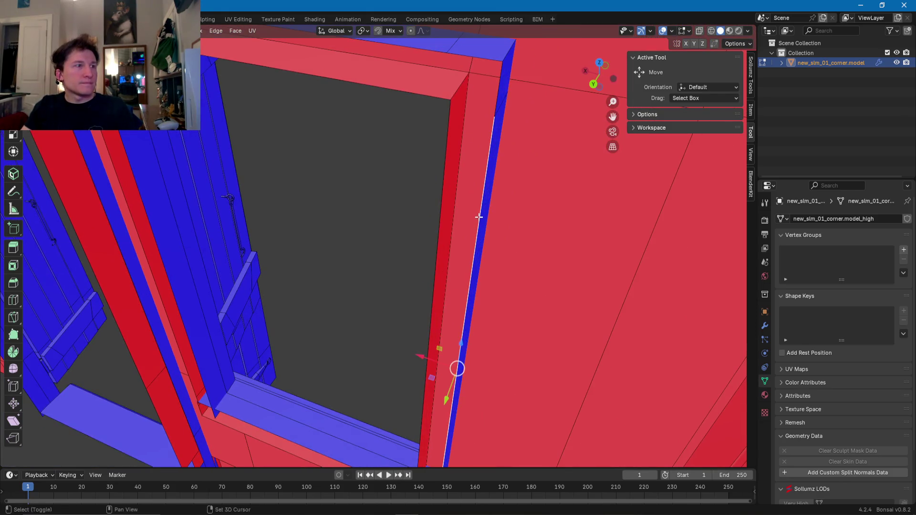
left_click(477, 215, "alt")
mouse_move(439, 206)
middle_mouse_down()
mouse_move(385, 229)
mouse_move(404, 195)
mouse_move(432, 292)
mouse_move(438, 231)
mouse_move(489, 315)
mouse_move(364, 375)
middle_mouse_up()
scroll(431, 292, "down", 3)
scroll(489, 315, "up", 3)
left_click(482, 319)
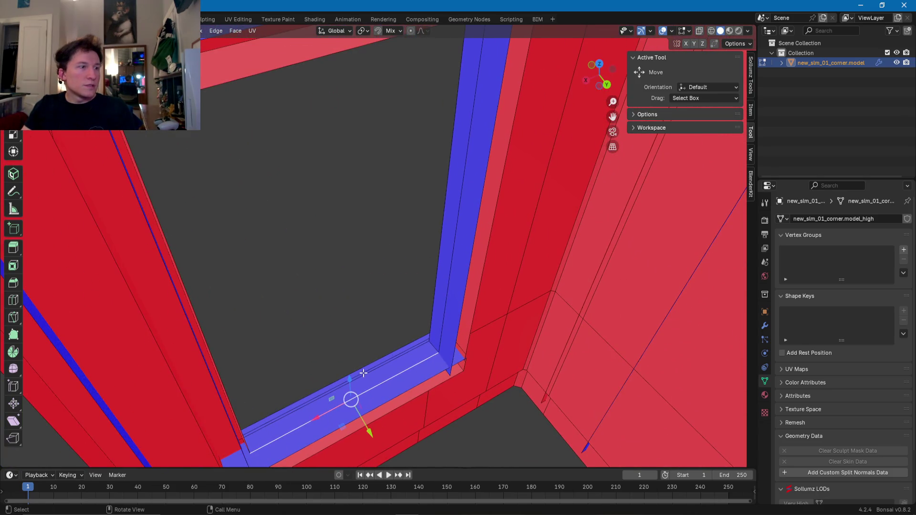
scroll(434, 340, "down", 2)
middle_click_drag(430, 329, 439, 290)
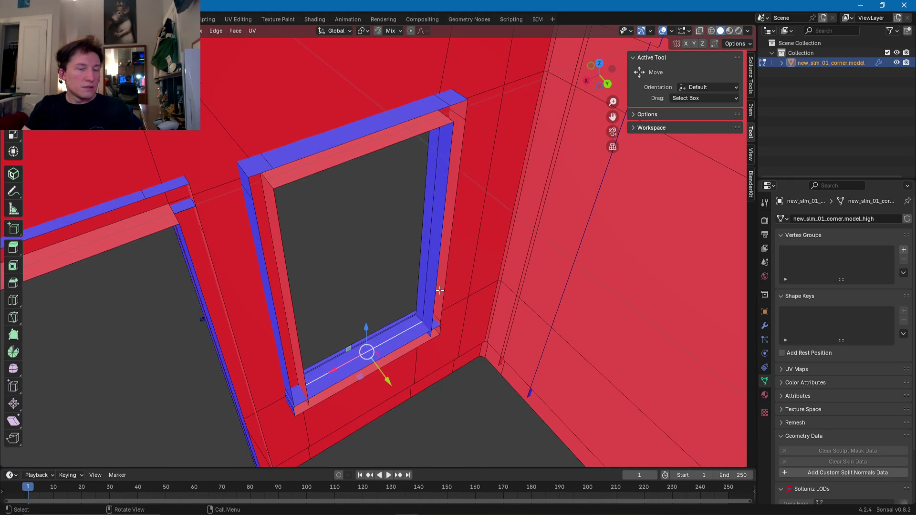
- In face mode, select the window's right jamb, top head and bottom sill faces
key("3")
left_click(438, 286)
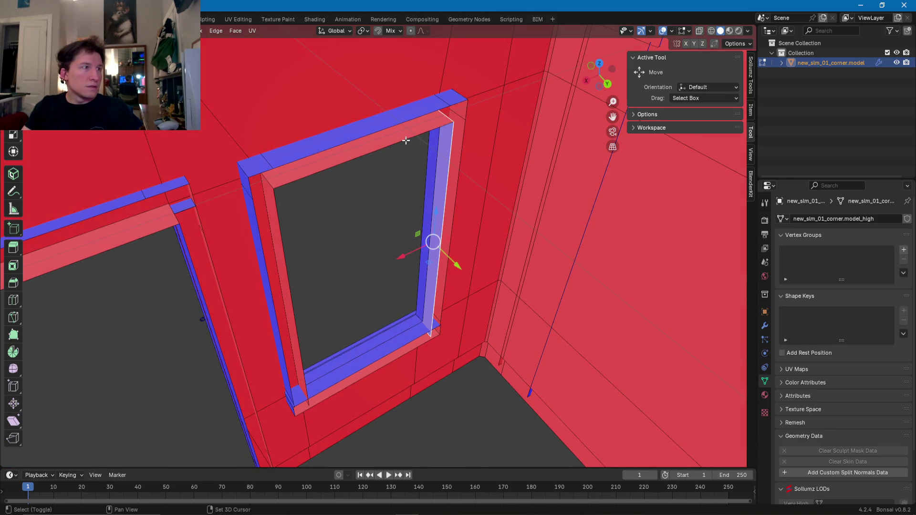
left_click(378, 143, "shift")
left_click(378, 354, "shift")
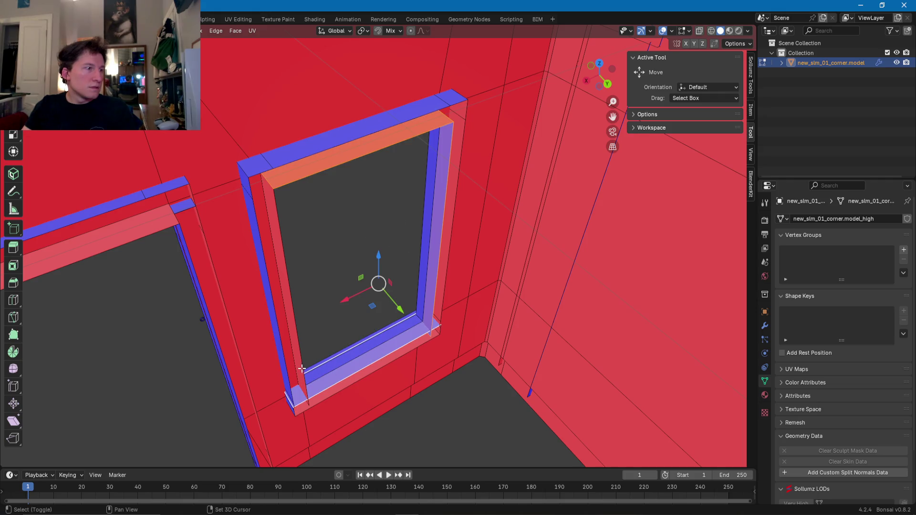
mouse_move(301, 365)
middle_mouse_down()
mouse_move(253, 322)
mouse_move(401, 244)
mouse_move(372, 111)
mouse_move(386, 303)
mouse_move(391, 241)
middle_mouse_up()
left_click(401, 245, "shift")
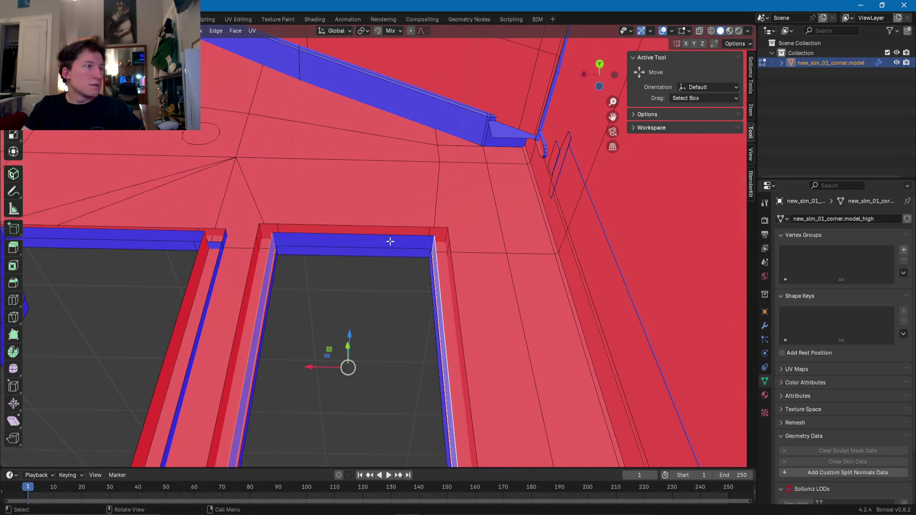
left_click(390, 241, "shift")
key("x")
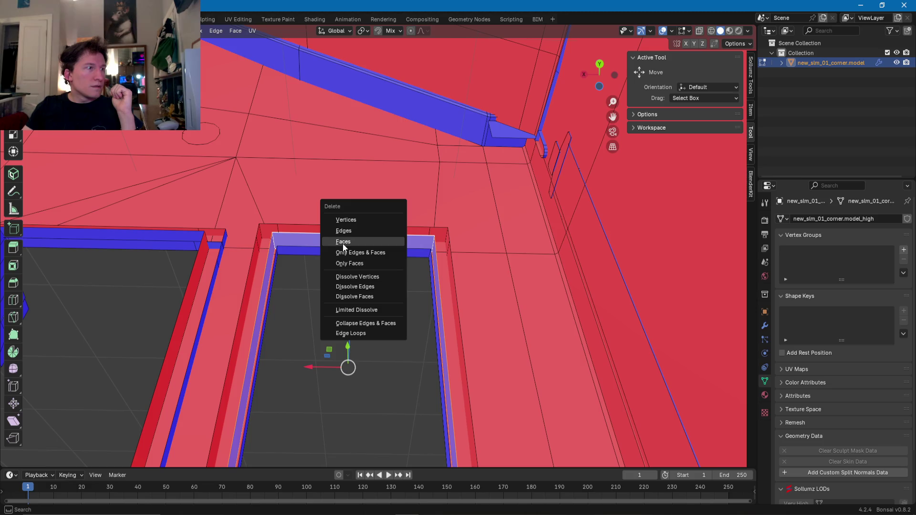
left_click(342, 243)
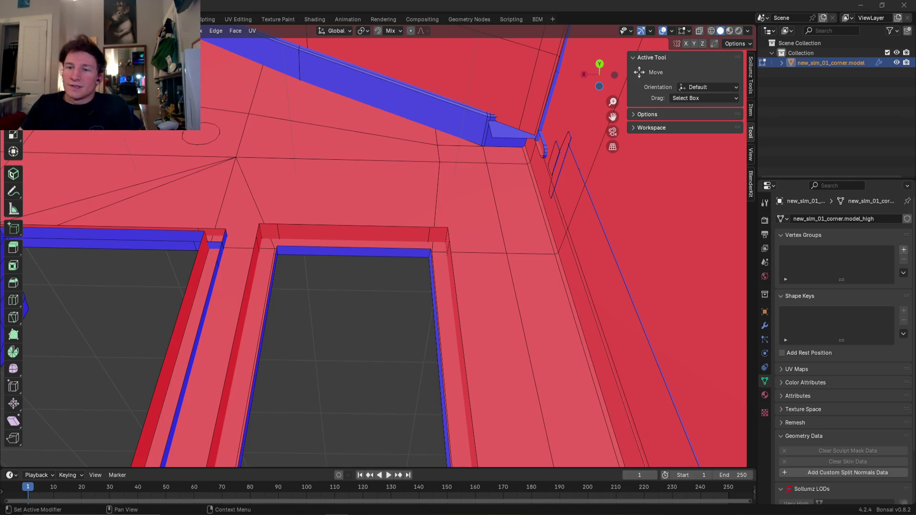
- Select a door-jamb face and the small face beside it
mouse_move(305, 320)
middle_mouse_down()
mouse_move(290, 393)
mouse_move(509, 284)
mouse_move(488, 326)
mouse_move(429, 281)
mouse_move(467, 221)
middle_mouse_up()
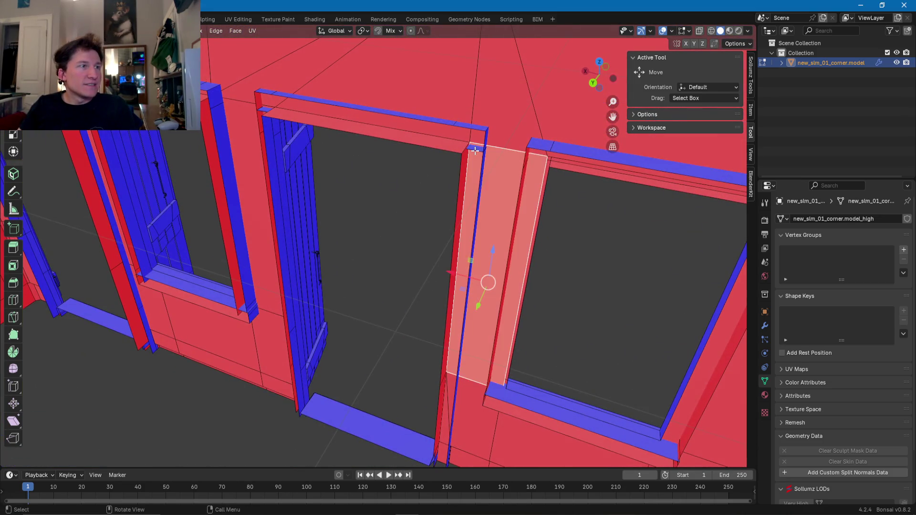
left_click(475, 151)
scroll(460, 174, "up", 4)
left_click(507, 149)
mouse_move(507, 149)
middle_mouse_down()
mouse_move(406, 144)
mouse_move(382, 176)
mouse_move(457, 208)
middle_mouse_up()
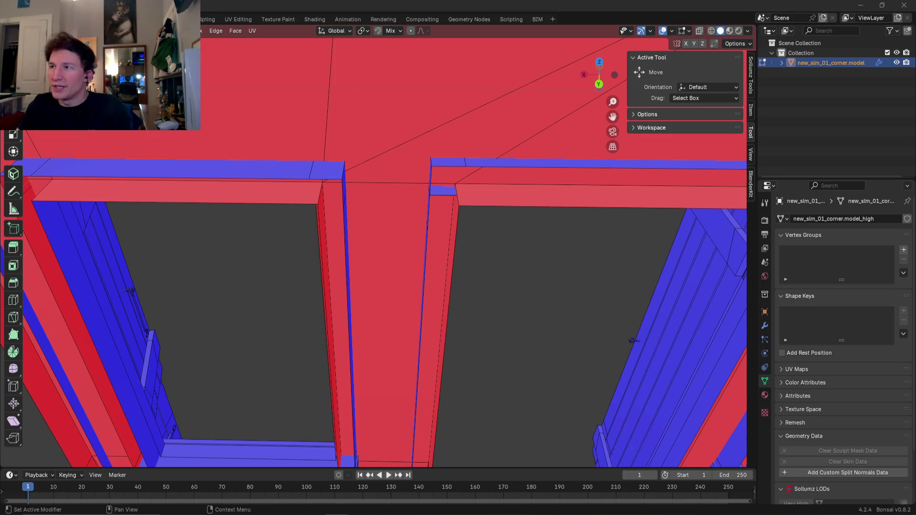
mouse_move(544, 227)
middle_mouse_down()
mouse_move(521, 239)
mouse_move(425, 223)
middle_mouse_up()
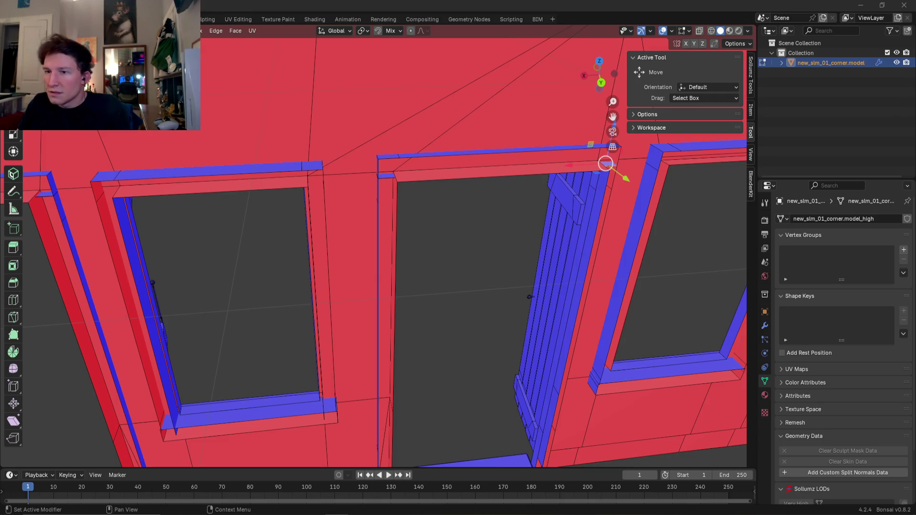
mouse_move(473, 274)
middle_mouse_down()
mouse_move(425, 237)
mouse_move(493, 262)
mouse_move(412, 289)
mouse_move(419, 274)
mouse_move(373, 274)
mouse_move(374, 247)
mouse_move(426, 318)
middle_mouse_up()
- Delete the door's vertical frame strip, upper strip, lintel top and jamb faces
left_click(425, 318)
left_click(424, 267, "shift")
mouse_move(425, 267)
middle_mouse_down()
mouse_move(410, 229)
mouse_move(436, 159)
middle_mouse_up()
left_click(379, 179, "shift")
mouse_move(379, 179)
middle_mouse_down()
mouse_move(319, 253)
mouse_move(367, 209)
mouse_move(354, 245)
mouse_move(286, 248)
mouse_move(282, 259)
mouse_move(312, 279)
mouse_move(395, 260)
mouse_move(403, 225)
mouse_move(397, 292)
mouse_move(309, 312)
mouse_move(382, 337)
mouse_move(421, 309)
mouse_move(375, 166)
mouse_move(349, 154)
mouse_move(285, 195)
mouse_move(300, 241)
mouse_move(302, 227)
mouse_move(208, 149)
mouse_move(364, 153)
mouse_move(280, 178)
mouse_move(288, 313)
middle_mouse_up()
left_click(327, 256, "shift")
left_click(314, 266, "shift")
key("x")
left_click(311, 279)
- Delete the window's top frame and left jamb faces with another door-frame strip
left_click(401, 285)
left_click(348, 153, "shift")
left_click(285, 195, "shift")
right_click(285, 195)
left_click(302, 227)
left_click(279, 194, "shift")
left_click(306, 227, "shift")
mouse_move(305, 226)
middle_mouse_down()
mouse_move(419, 334)
mouse_move(398, 351)
middle_mouse_up()
left_click(424, 352, "shift")
key("x")
left_click(422, 352)
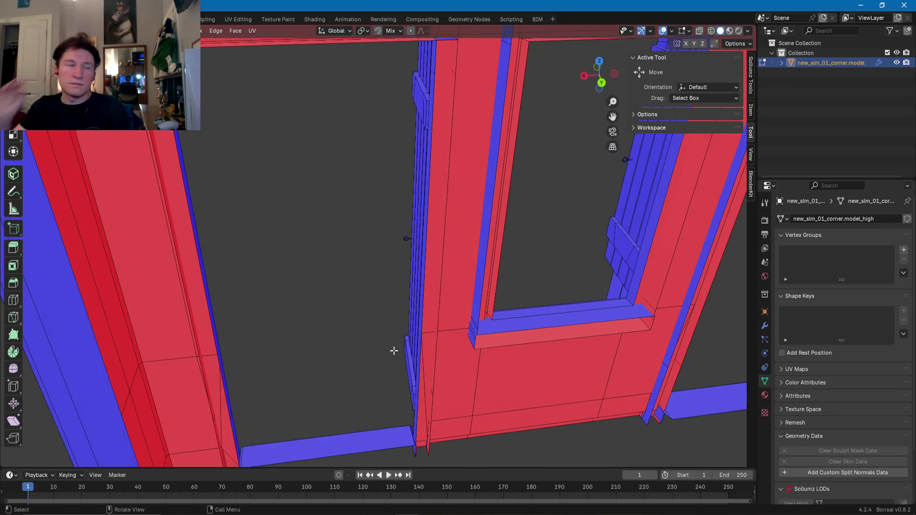
mouse_move(407, 334)
middle_mouse_down()
mouse_move(362, 310)
mouse_move(296, 250)
mouse_move(374, 253)
mouse_move(287, 267)
mouse_move(374, 323)
mouse_move(521, 285)
mouse_move(436, 282)
mouse_move(306, 316)
mouse_move(396, 319)
mouse_move(378, 313)
middle_mouse_up()
scroll(371, 317, "up", 5)
- Adjust the window sill's front face vertically along Z
left_click(405, 324)
left_click(378, 313, "shift")
left_click(376, 302)
key("g")
key("z")
key("Escape")
left_click(364, 318)
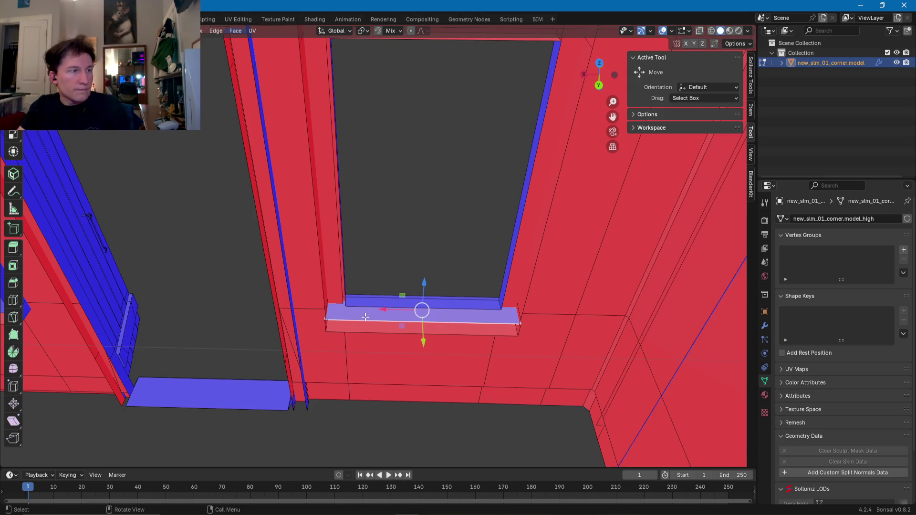
key("g")
key("z")
left_click(366, 317)
middle_click_drag(365, 317, 446, 243)
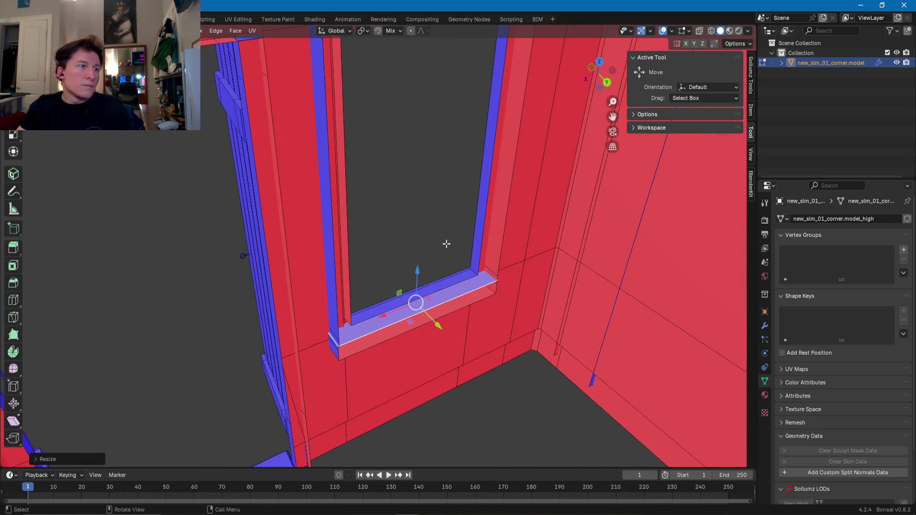
- Scale the window's right vertical frame edge to 0 along X
left_click(477, 239)
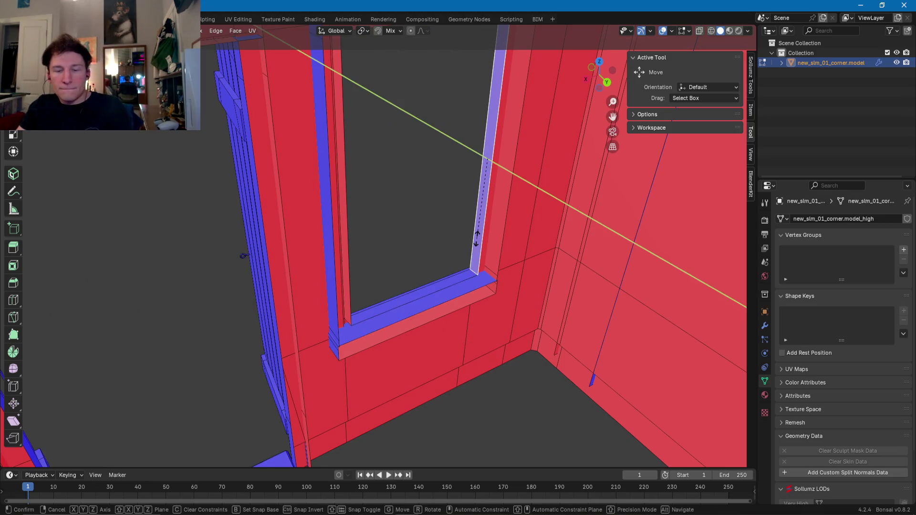
mouse_move(477, 239)
middle_mouse_down()
mouse_move(380, 221)
mouse_move(448, 253)
mouse_move(399, 295)
mouse_move(359, 312)
middle_mouse_up()
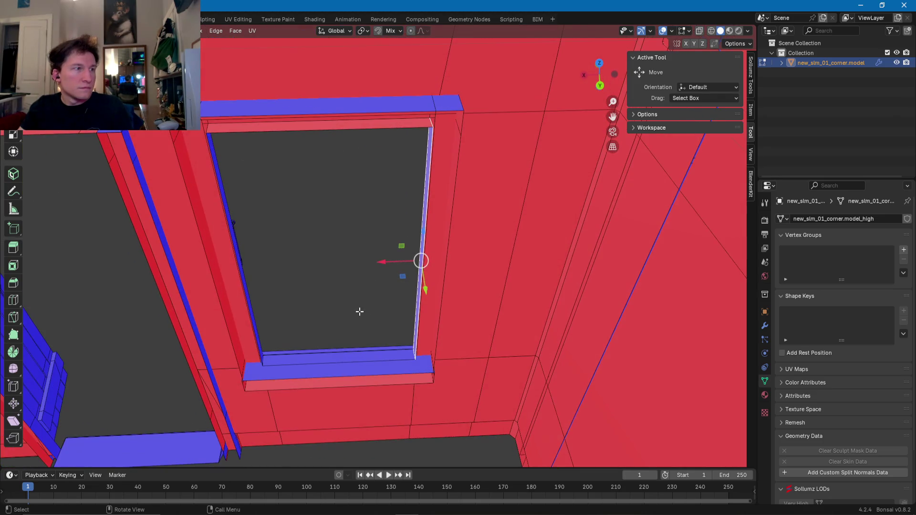
key("s")
key("x")
key("0")
key("Return")
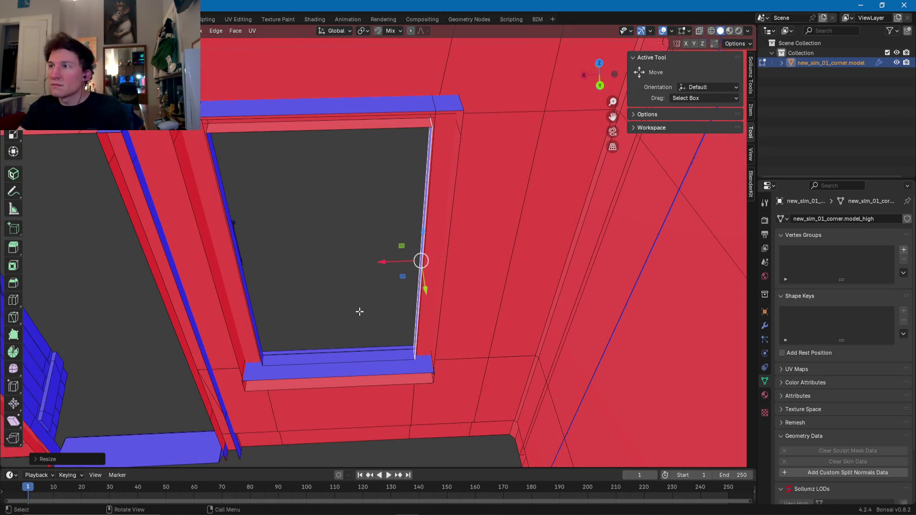
mouse_move(360, 311)
middle_mouse_down()
mouse_move(321, 299)
mouse_move(411, 320)
mouse_move(358, 321)
middle_mouse_up()
- Scale the window's side post face along X to sit flush
left_click(354, 299)
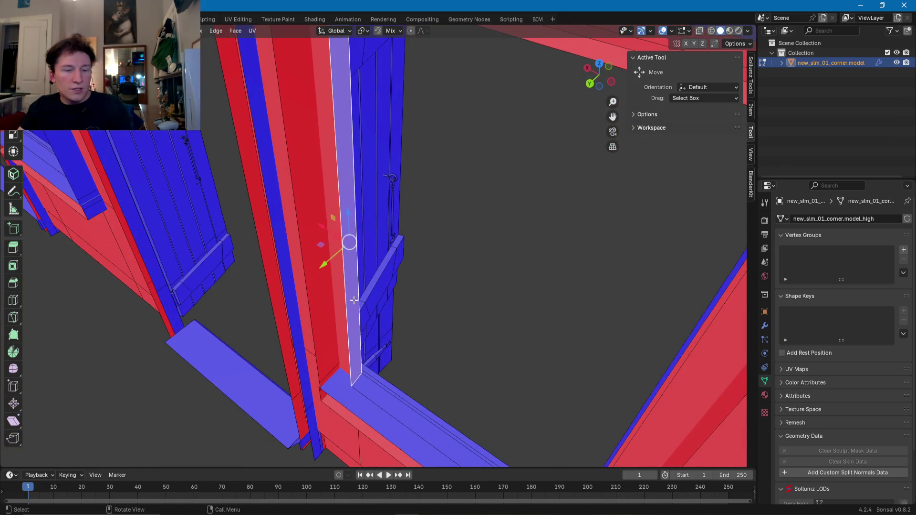
key("s")
key("x")
left_click(354, 300)
mouse_move(354, 300)
middle_mouse_down()
mouse_move(429, 170)
mouse_move(403, 216)
mouse_move(402, 156)
middle_mouse_up()
- Adjust the window's top frame strip along Z, undoing an accidental zero scale
left_click(402, 156)
key("s")
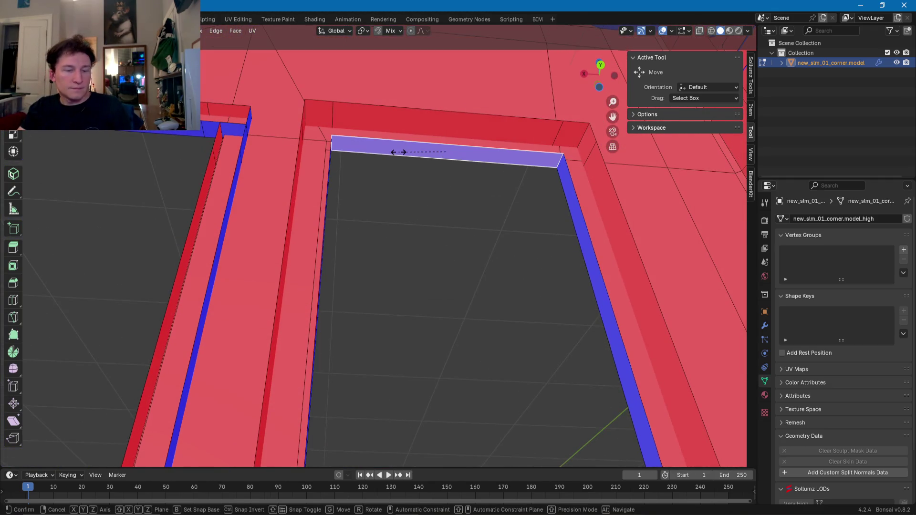
key("0")
key("Return")
key("ctrl+z")
key("g")
key("z")
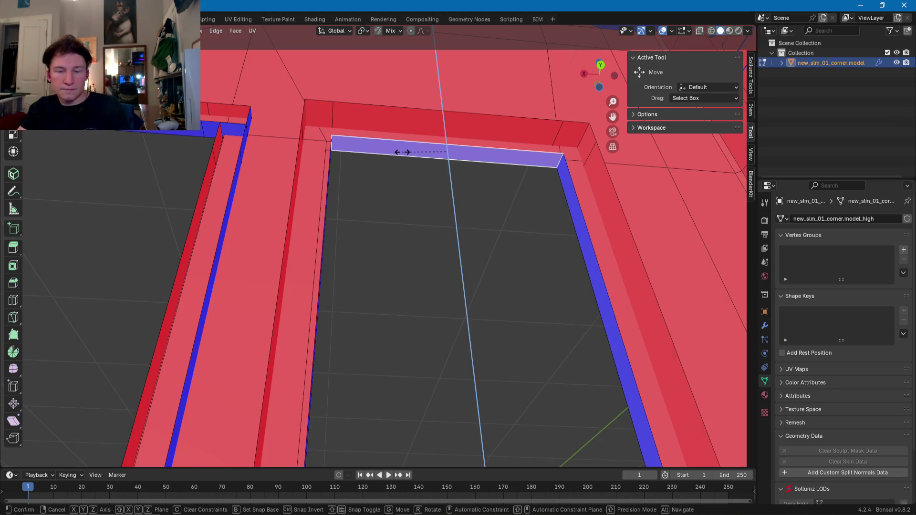
left_click(401, 151)
mouse_move(423, 162)
middle_mouse_down()
mouse_move(580, 211)
mouse_move(527, 232)
mouse_move(557, 260)
mouse_move(654, 248)
mouse_move(464, 352)
mouse_move(409, 272)
mouse_move(392, 281)
mouse_move(412, 286)
middle_mouse_up()
- Flatten the window-sill face vertically with S Z 0
left_click(415, 283)
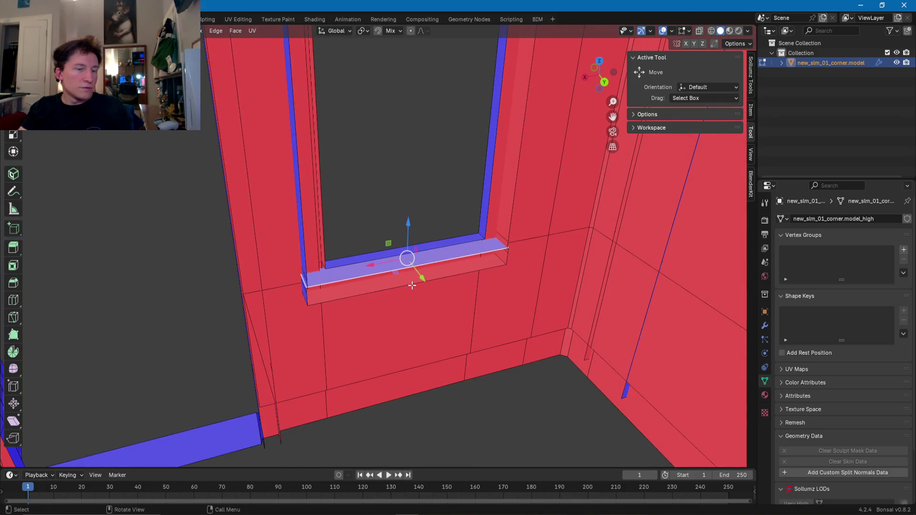
type("sz0")
key("Return")
- Move the doorway's floor threshold along Z
scroll(404, 277, "down", 2)
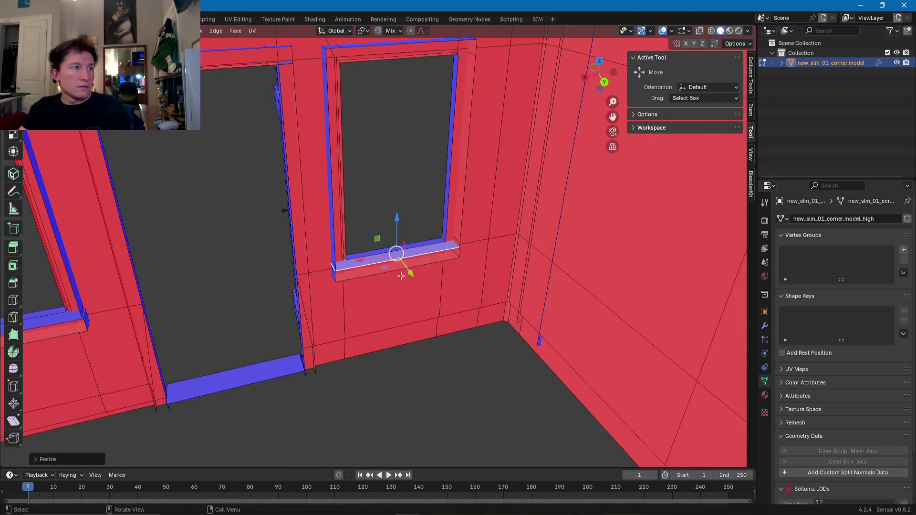
scroll(403, 277, "down", 2)
mouse_move(403, 277)
middle_mouse_down()
mouse_move(573, 334)
mouse_move(520, 257)
middle_mouse_up()
scroll(435, 354, "up", 5)
mouse_move(436, 354)
middle_mouse_down()
mouse_move(415, 377)
mouse_move(420, 329)
middle_mouse_up()
left_click(414, 380)
key("g")
key("z")
left_click(411, 396)
- Select the door's base face and edge strip and shift them along X
left_click(421, 324)
left_click(419, 282, "shift")
mouse_move(420, 282)
middle_mouse_down()
mouse_move(432, 179)
mouse_move(417, 250)
middle_mouse_up()
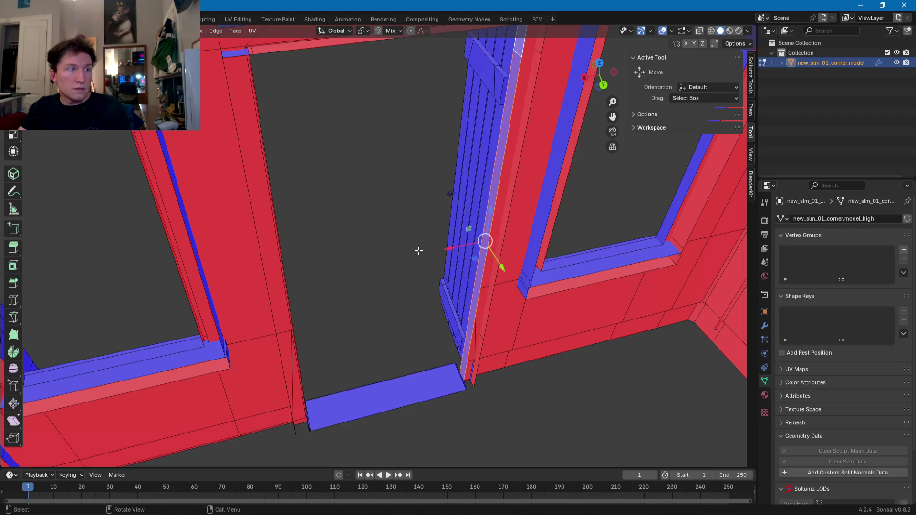
key("g")
key("x")
left_click(419, 251)
- Select the top door-frame strip and try a Z scale, then cancel it
mouse_move(419, 251)
middle_mouse_down()
mouse_move(399, 219)
mouse_move(405, 158)
middle_mouse_up()
left_click(440, 179)
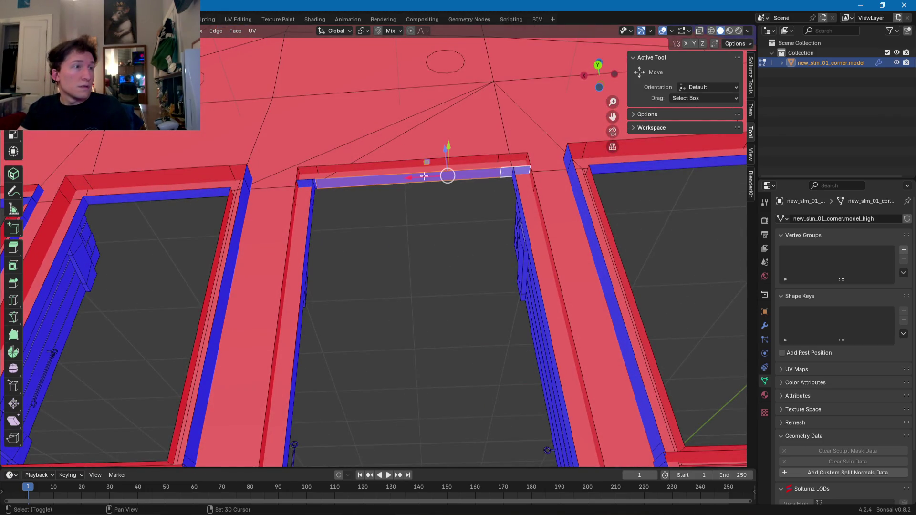
left_click(314, 183, "shift")
mouse_move(314, 183)
middle_mouse_down()
mouse_move(309, 244)
mouse_move(330, 249)
middle_mouse_up()
key("s")
key("z")
right_click(312, 245)
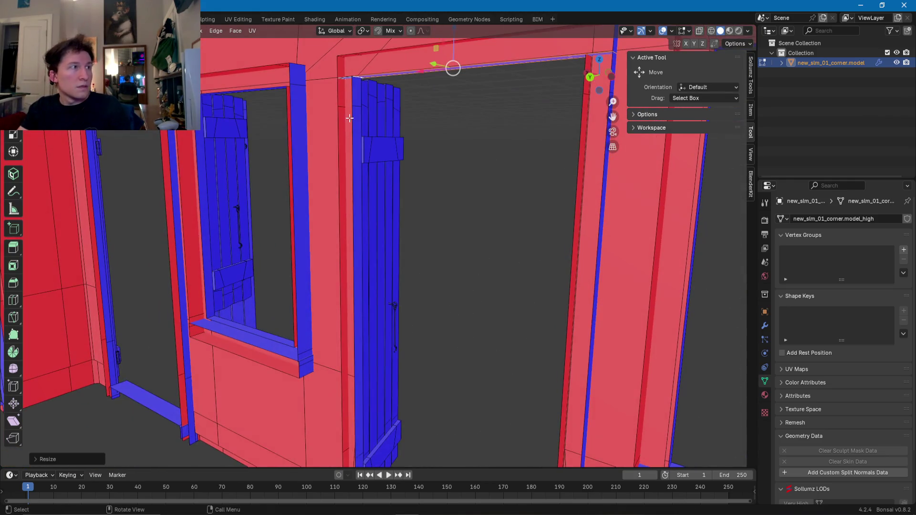
- Select the door's left edge strip and base face and rescale them
left_click(357, 96, "shift")
left_click(357, 115, "shift")
middle_click_drag(357, 116, 359, 304)
left_click(358, 303, "shift")
key("s")
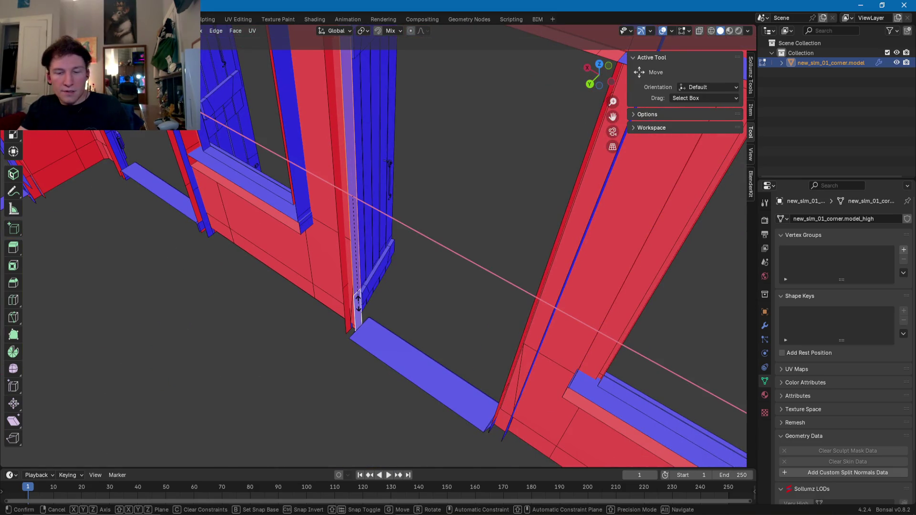
key("Return")
- Scale the second window's sill face flat along Z
mouse_move(332, 269)
middle_mouse_down()
mouse_move(343, 361)
mouse_move(356, 315)
middle_mouse_up()
left_click(344, 363)
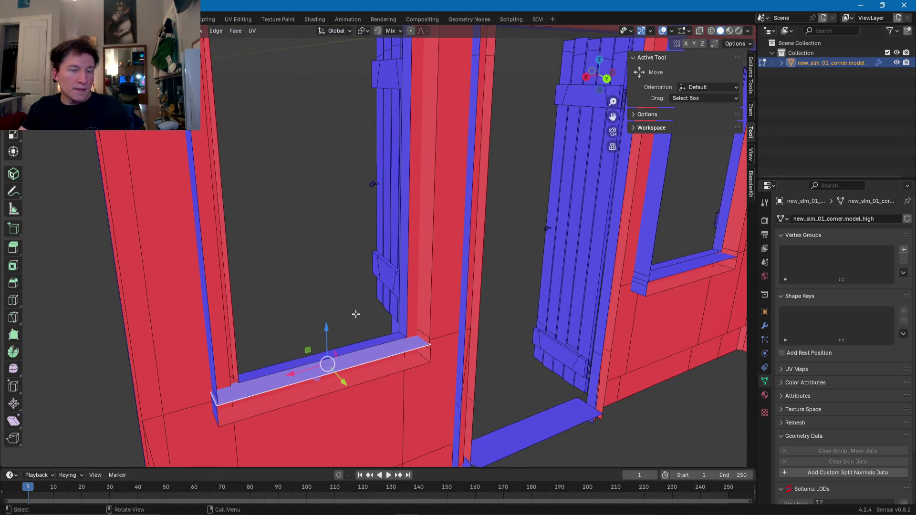
key("s")
key("z")
left_click(357, 314)
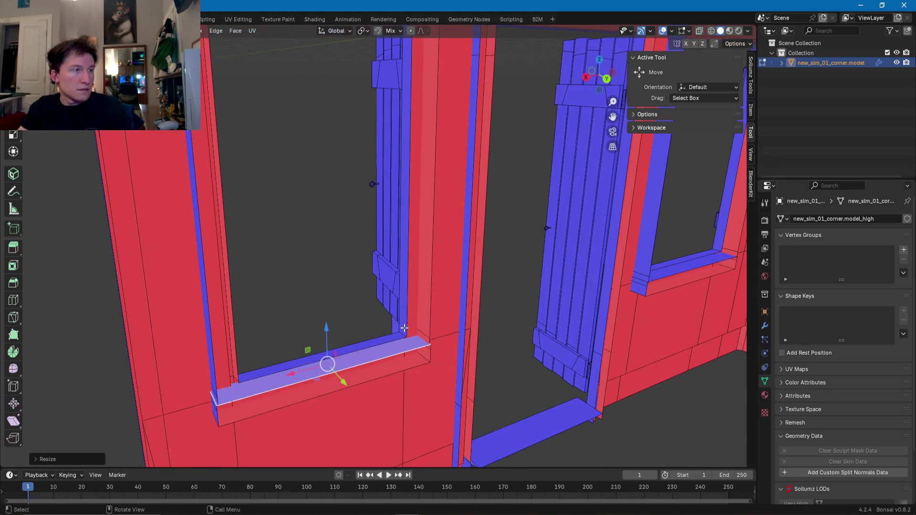
- Shift the sill's back strip and the tall vertical frame strip along X
left_click(389, 340)
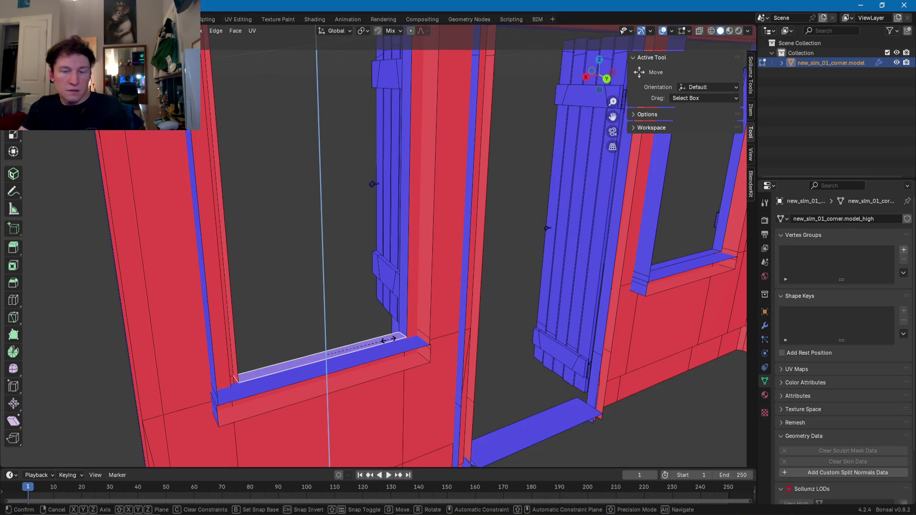
left_click(405, 309)
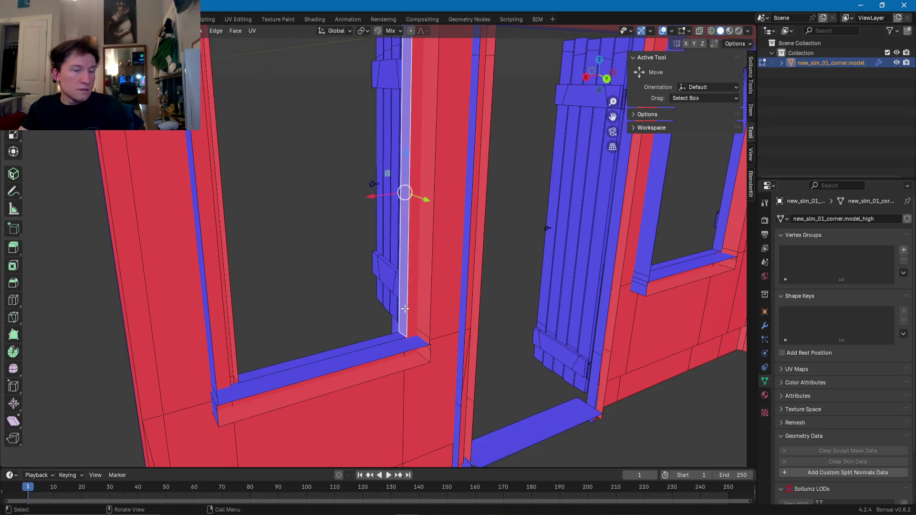
key("g")
key("x")
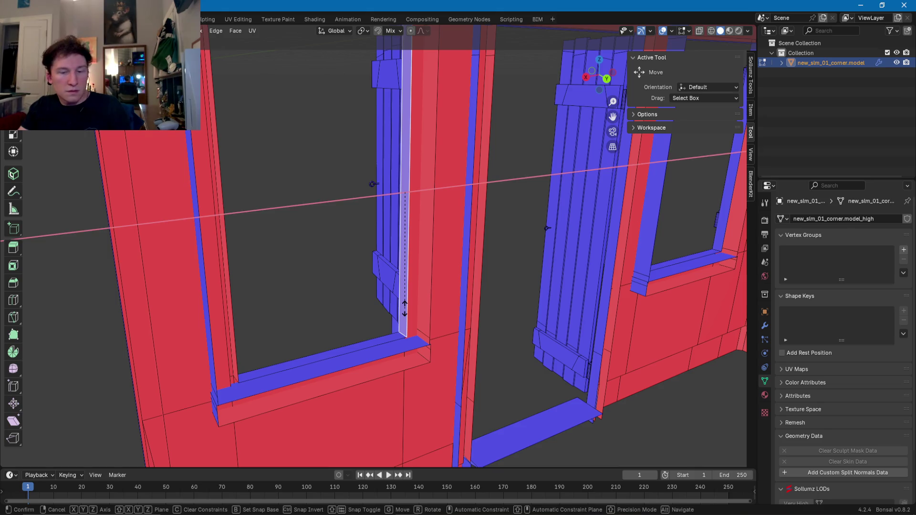
left_click(405, 308)
- Scale the window's left vertical strip along X and select the top frame strip
middle_click_drag(404, 308, 314, 303)
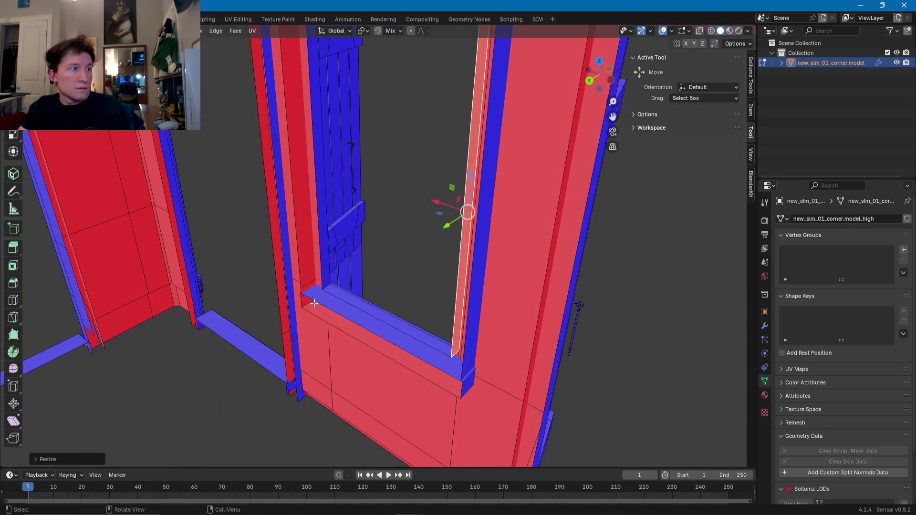
left_click(325, 264)
key("s")
key("x")
left_click(325, 264)
mouse_move(325, 264)
middle_mouse_down()
mouse_move(358, 188)
mouse_move(350, 258)
mouse_move(335, 209)
middle_mouse_up()
left_click(334, 209)
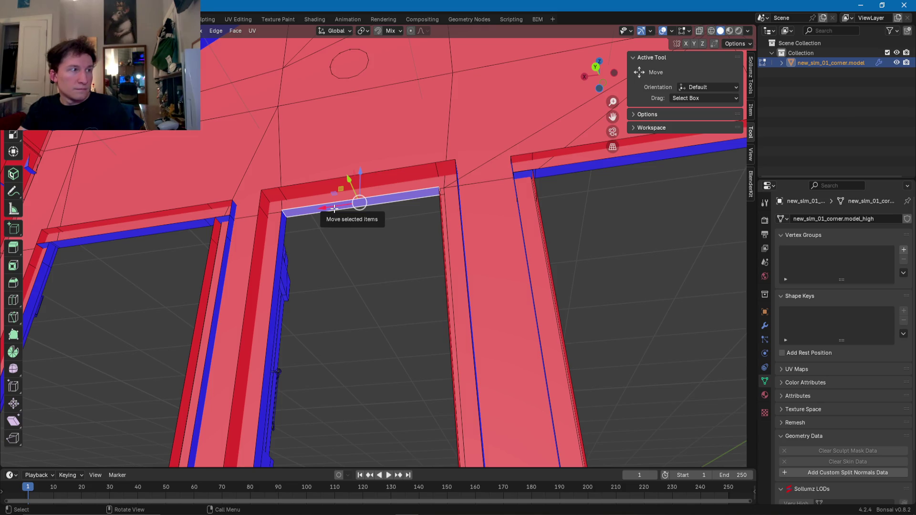
- Move the top frame strip along Z and scale the window-sill top face flat along Z
key("g")
key("z")
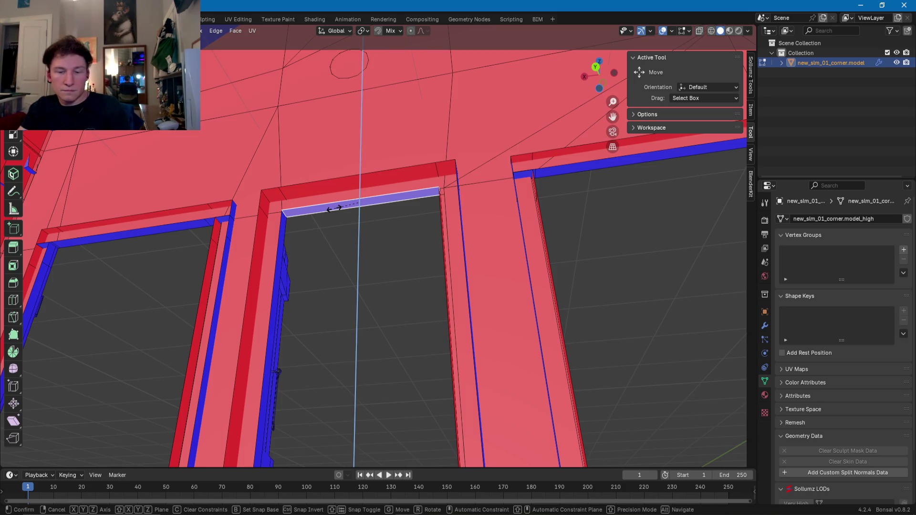
left_click(334, 209)
mouse_move(334, 209)
middle_mouse_down()
mouse_move(361, 307)
mouse_move(515, 255)
mouse_move(483, 277)
middle_mouse_up()
left_click(483, 276)
key("g")
key("z")
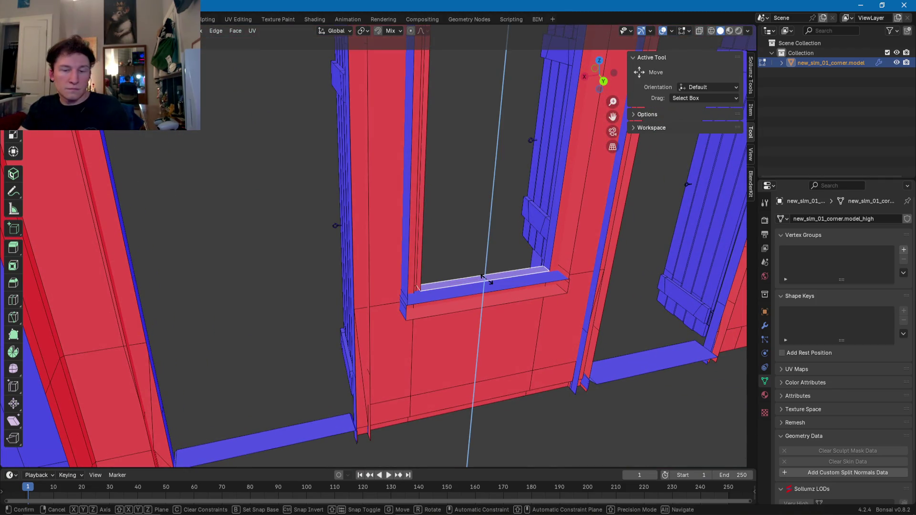
key("Escape")
key("s")
key("z")
left_click(468, 291)
- Select the lower sill face and try a vertical move, then cancel it
mouse_move(468, 291)
middle_mouse_down()
mouse_move(389, 342)
mouse_move(434, 322)
mouse_move(391, 357)
middle_mouse_up()
left_click(388, 343)
key("g")
key("z")
key("Escape")
- Slide the thin vertical strip along Z and scale it thin along X
left_click(365, 394)
mouse_move(365, 393)
middle_mouse_down()
mouse_move(321, 286)
mouse_move(410, 143)
middle_mouse_up()
left_click(423, 141, "shift")
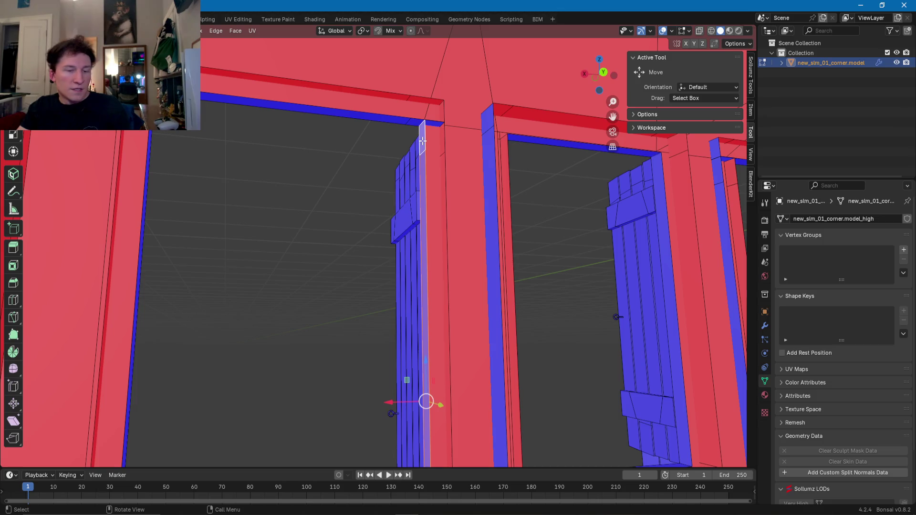
key("g")
key("z")
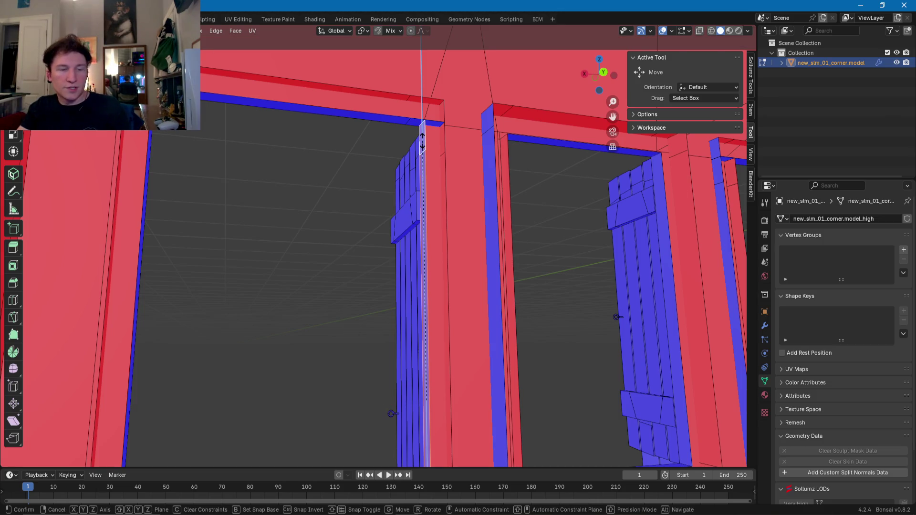
left_click(423, 141)
key("s")
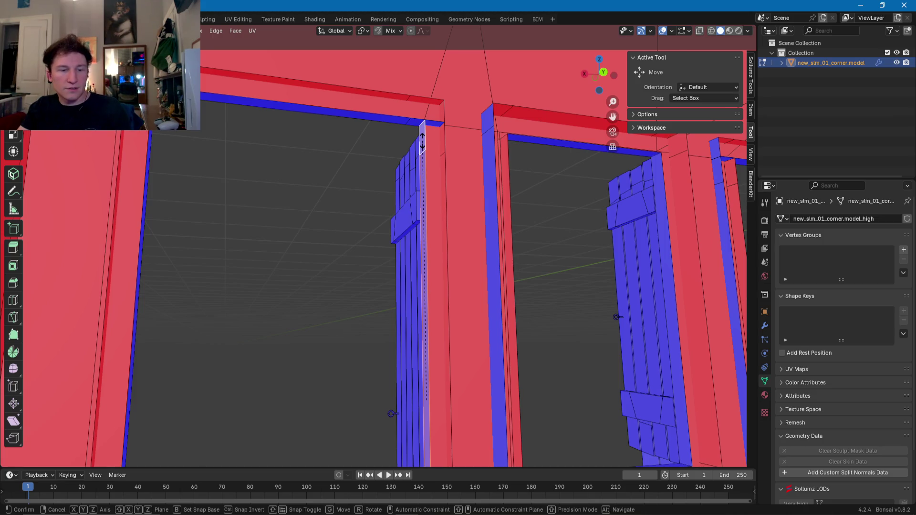
key("x")
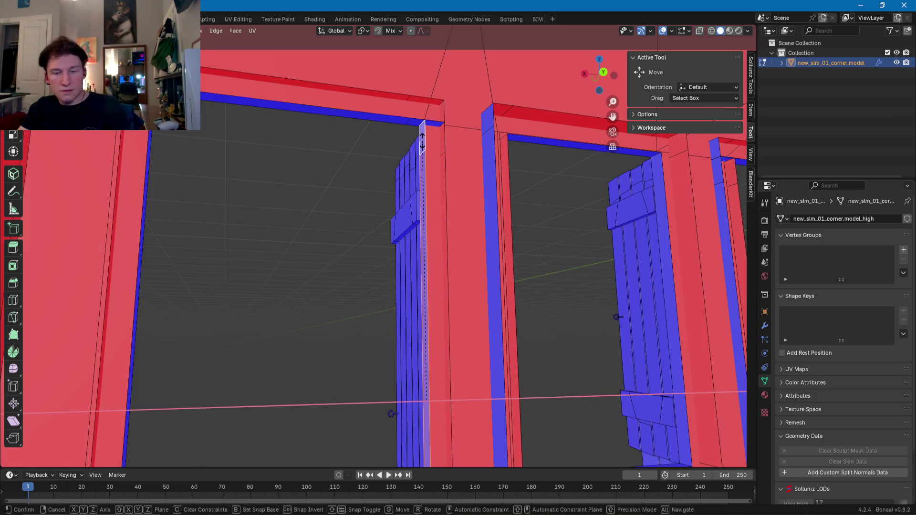
left_click(423, 141)
- Flatten the doorway's vertical inner strip and its top cap along X
mouse_move(423, 140)
middle_mouse_down()
mouse_move(374, 190)
mouse_move(365, 283)
mouse_move(348, 149)
middle_mouse_up()
left_click(354, 308)
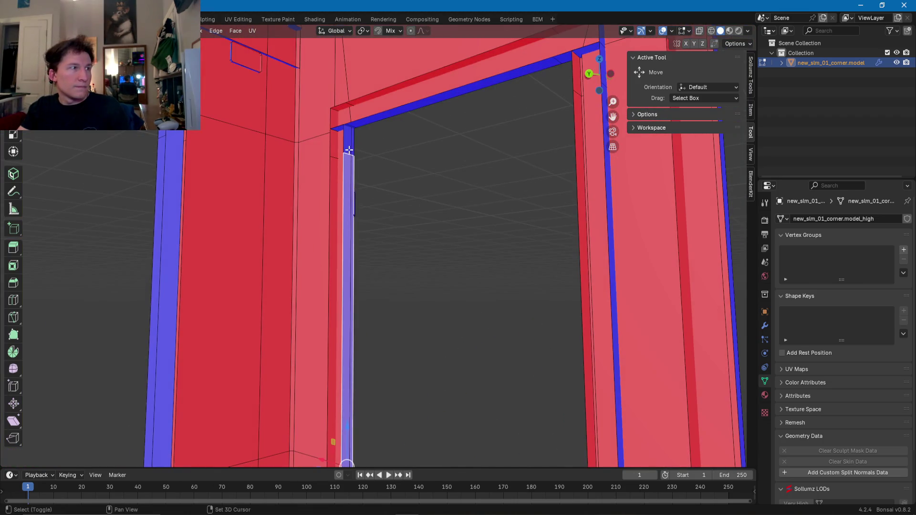
left_click(348, 149, "shift")
key("s")
key("x")
left_click(349, 150)
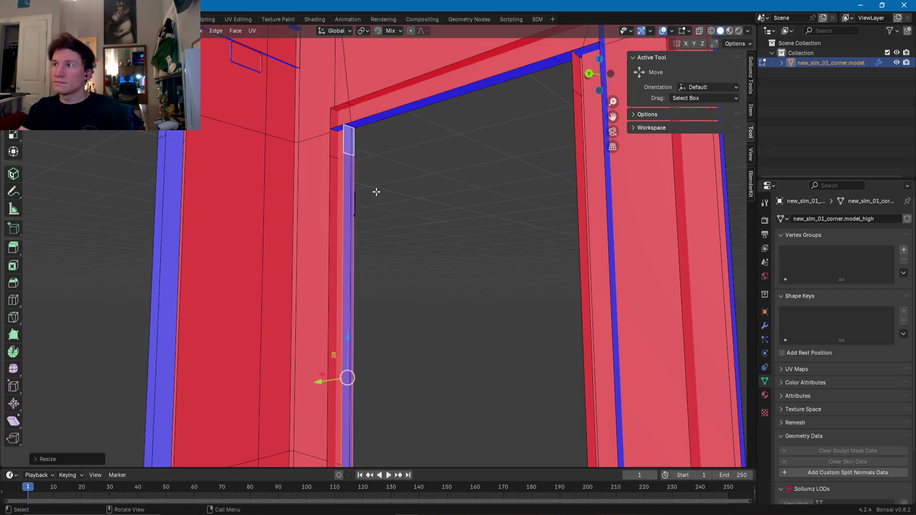
- Scale the doorway's top horizontal strip and its end face along Z
middle_click_drag(407, 173, 419, 147)
left_click(420, 147)
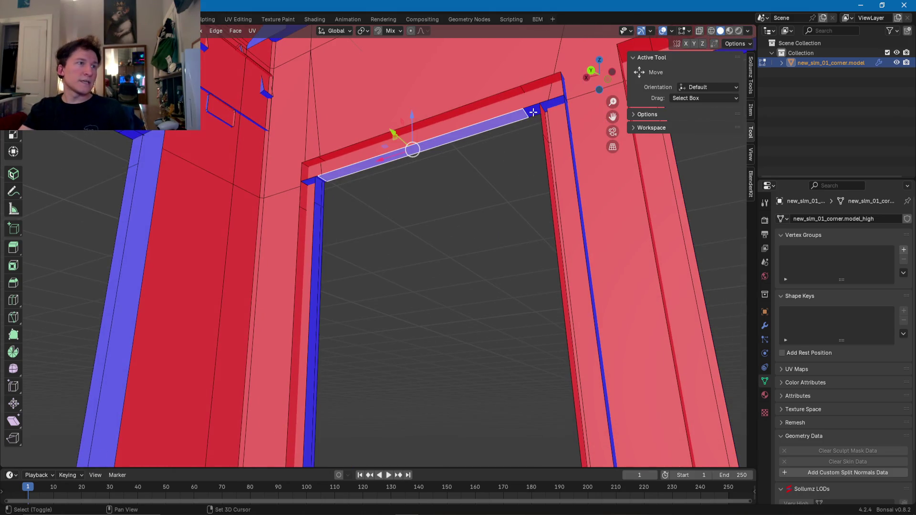
middle_click_drag(541, 119, 487, 129)
left_click(250, 162, "shift")
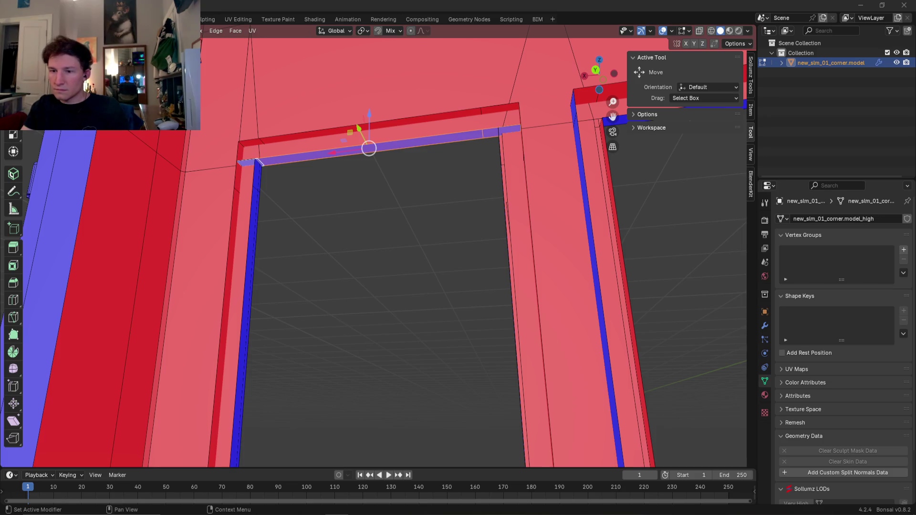
middle_click_drag(364, 214, 371, 224)
key("s")
key("z")
key("Return")
scroll(385, 206, "down", 3)
mouse_move(385, 205)
middle_mouse_down()
mouse_move(401, 211)
mouse_move(377, 194)
mouse_move(419, 217)
mouse_move(323, 299)
mouse_move(326, 311)
middle_mouse_up()
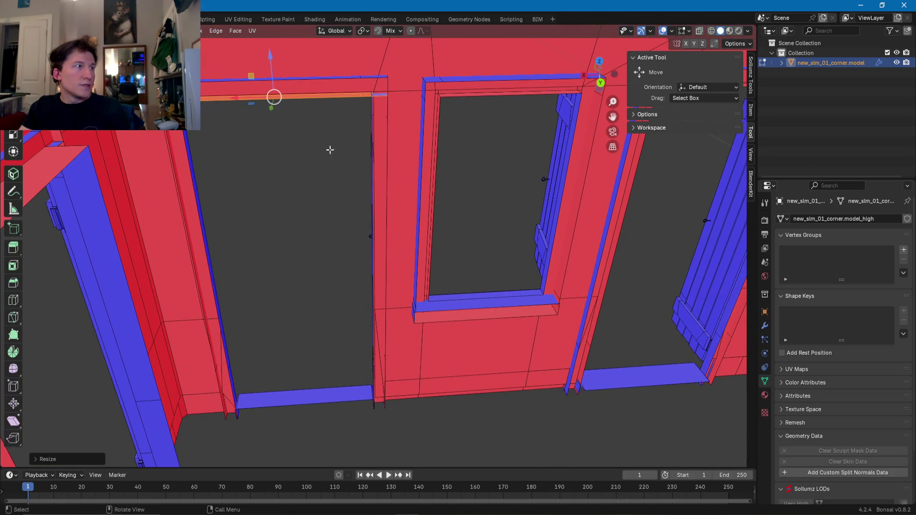
- Select the top beam's edge loops plus the door frame and left frame piece loops
left_click(318, 98)
left_click(319, 97, "alt")
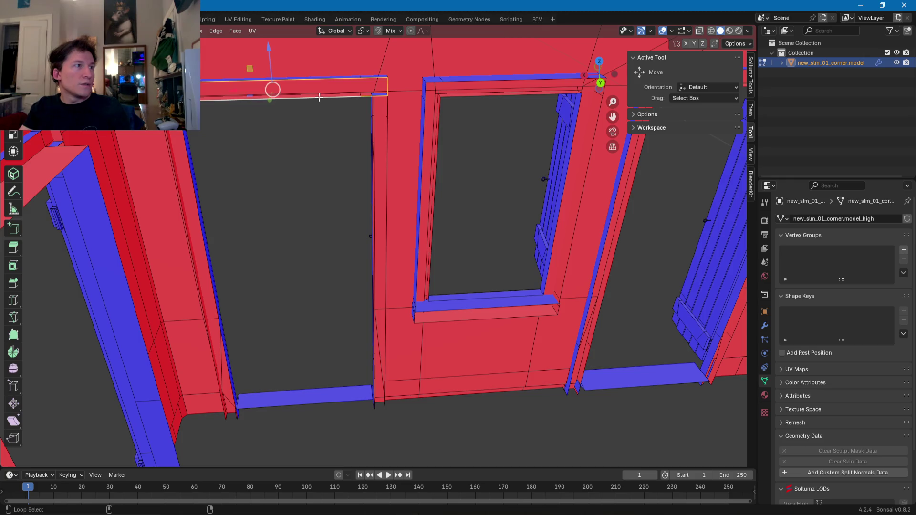
mouse_move(383, 144)
middle_mouse_down()
mouse_move(401, 163)
mouse_move(409, 150)
mouse_move(320, 167)
middle_mouse_up()
left_click(405, 159, "alt+shift")
left_click(139, 233, "alt+shift")
left_click(281, 394, "alt+shift")
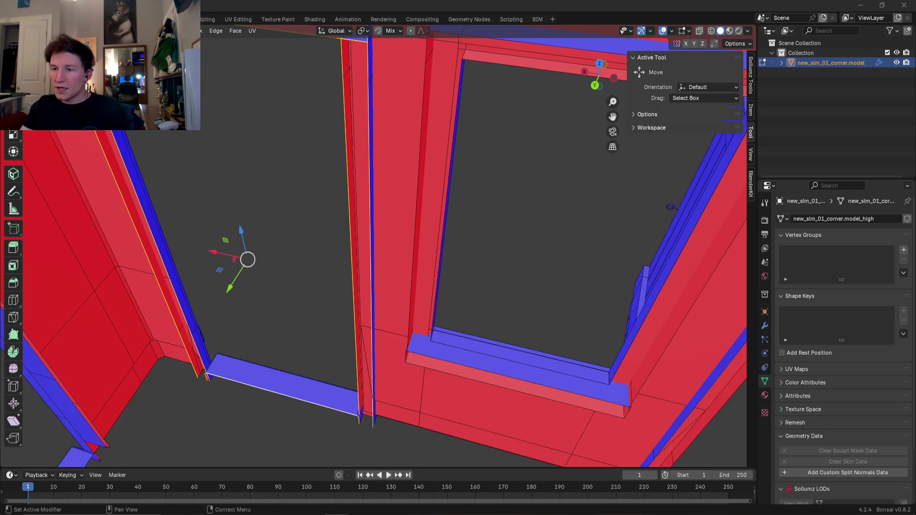
- Add the sill's front and top edge loops and a loop around the window opening
mouse_move(339, 413)
middle_mouse_down()
mouse_move(487, 348)
mouse_move(459, 329)
middle_mouse_up()
left_click(460, 329, "alt+shift")
left_click(483, 311, "alt+shift")
left_click(587, 292, "alt+shift")
mouse_move(588, 292)
middle_mouse_down()
mouse_move(409, 303)
mouse_move(331, 322)
mouse_move(388, 321)
mouse_move(416, 145)
mouse_move(415, 293)
middle_mouse_up()
- Add the door post, door sill, window sill and inner and outer window frame loops
left_click(386, 316, "alt+shift")
left_click(419, 391, "alt+shift")
mouse_move(419, 392)
middle_mouse_down()
mouse_move(354, 348)
mouse_move(383, 327)
middle_mouse_up()
left_click(369, 247, "alt+shift")
mouse_move(369, 247)
middle_mouse_down()
mouse_move(381, 311)
mouse_move(414, 317)
middle_mouse_up()
left_click(414, 317, "alt+shift")
left_click(419, 303, "alt+shift")
left_click(463, 106, "alt+shift")
mouse_move(462, 106)
middle_mouse_down()
mouse_move(262, 203)
mouse_move(475, 245)
mouse_move(411, 252)
mouse_move(406, 289)
middle_mouse_up()
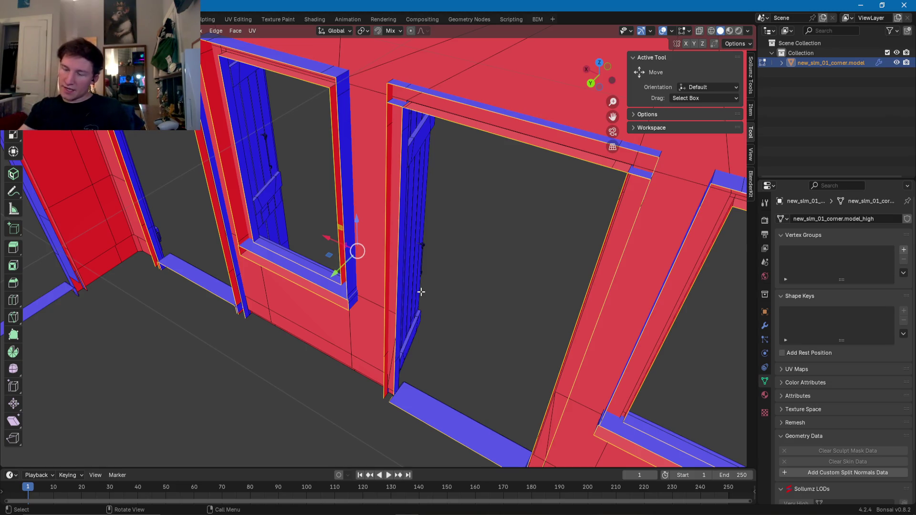
- Flatten the selected loops with S Y 0, then slide them along Y
mouse_move(422, 289)
middle_mouse_down()
mouse_move(358, 307)
mouse_move(385, 305)
middle_mouse_up()
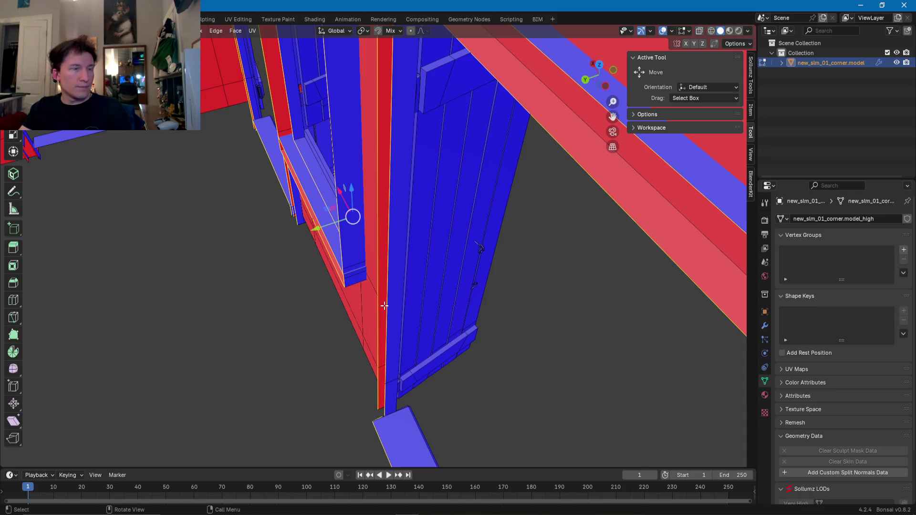
type("sy0")
key("Return")
mouse_move(380, 311)
middle_mouse_down()
mouse_move(491, 311)
mouse_move(454, 323)
mouse_move(422, 306)
mouse_move(382, 310)
mouse_move(399, 319)
mouse_move(298, 339)
mouse_move(352, 336)
mouse_move(369, 321)
middle_mouse_up()
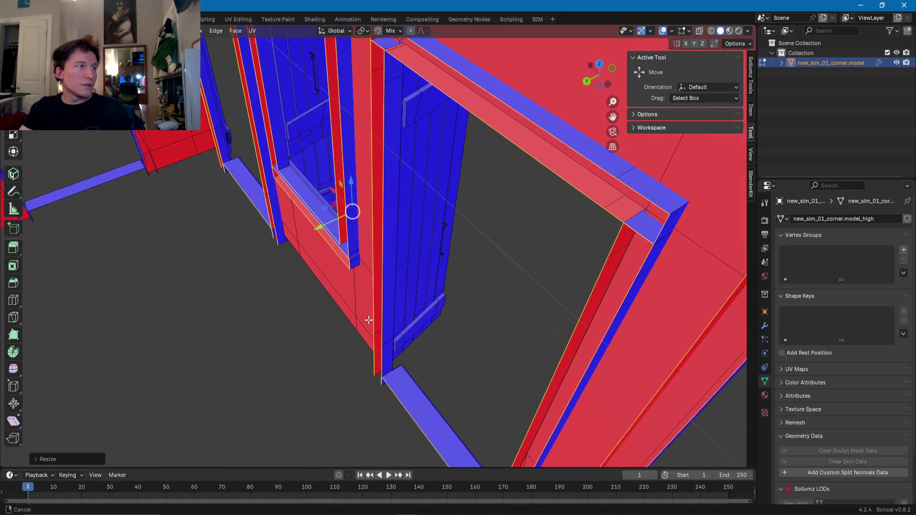
left_click_drag(319, 228, 321, 227)
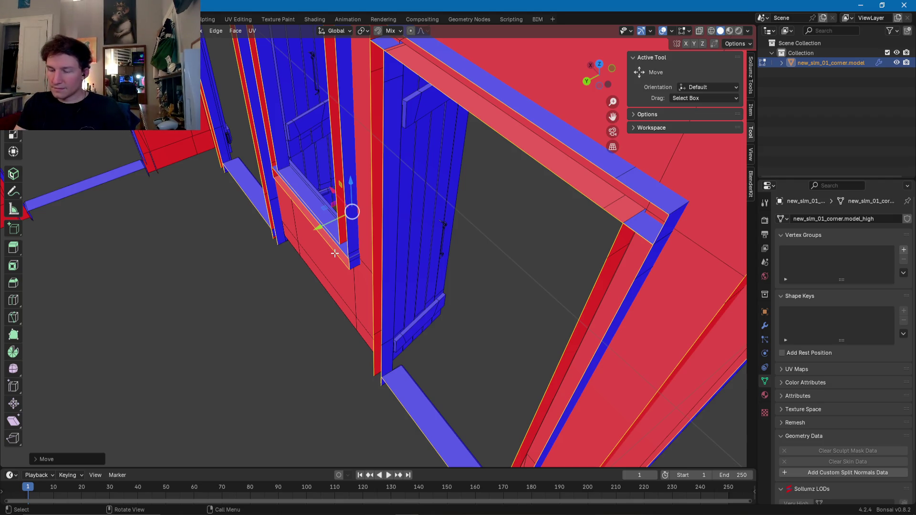
mouse_move(326, 213)
middle_mouse_down()
mouse_move(317, 303)
mouse_move(460, 317)
mouse_move(276, 313)
mouse_move(409, 305)
mouse_move(288, 319)
mouse_move(363, 308)
mouse_move(348, 252)
middle_mouse_up()
- Select the door-jamb faces and the top door-frame face around the doorway
left_click(352, 199)
left_click(353, 202)
scroll(353, 205, "up", 3)
scroll(371, 315, "down", 3)
left_click(382, 357, "shift")
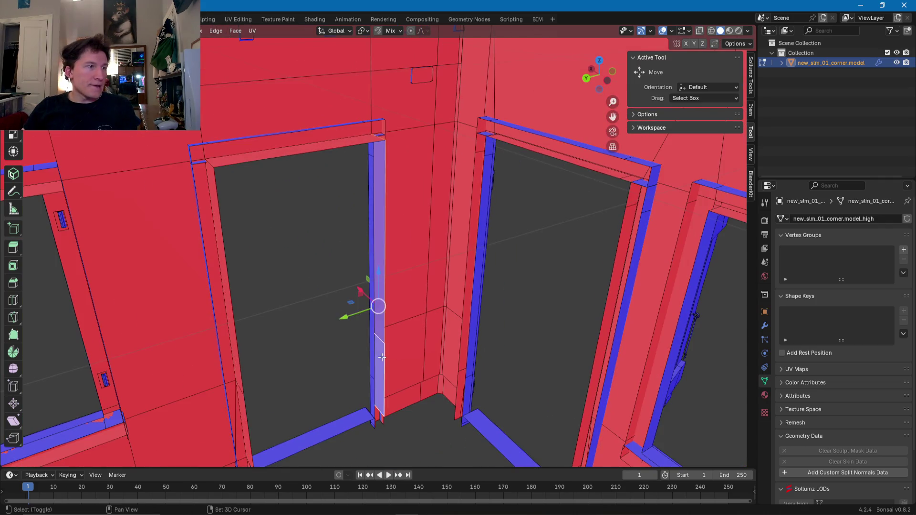
middle_click_drag(382, 357, 338, 278)
left_click(341, 161, "shift")
mouse_move(341, 161)
middle_mouse_down()
mouse_move(286, 194)
mouse_move(260, 196)
middle_mouse_up()
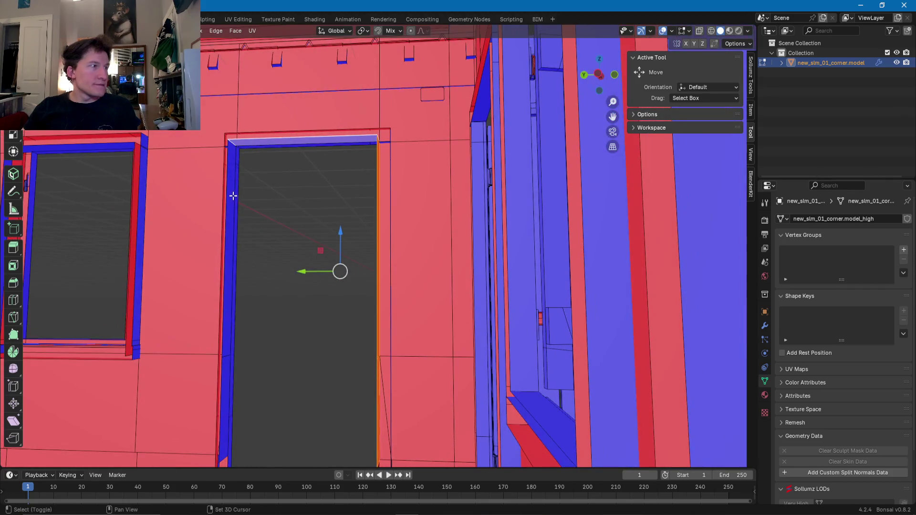
left_click(229, 239, "shift")
left_click(223, 371, "shift")
middle_click_drag(223, 370, 269, 325)
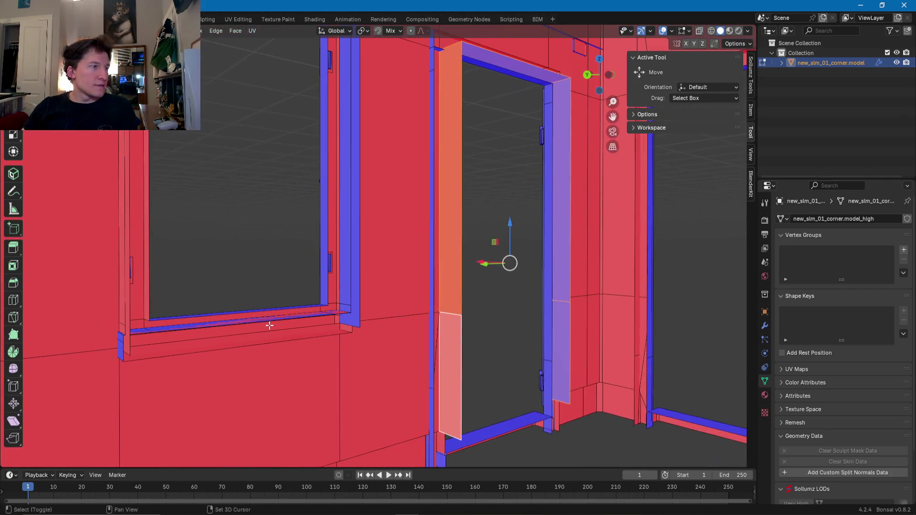
- Add the window's jamb, top and side frame faces, then delete all selected faces
left_click(348, 282, "shift")
mouse_move(348, 282)
middle_mouse_down()
mouse_move(278, 188)
mouse_move(270, 226)
middle_mouse_up()
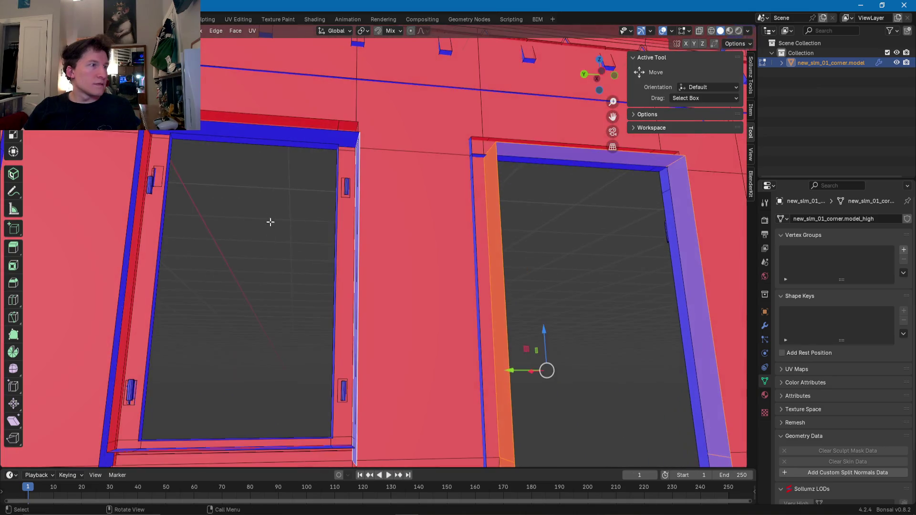
left_click(313, 133, "shift")
mouse_move(314, 133)
middle_mouse_down()
mouse_move(234, 160)
mouse_move(146, 270)
mouse_move(153, 313)
mouse_move(303, 158)
middle_mouse_up()
mouse_move(416, 334)
middle_mouse_down()
mouse_move(392, 270)
mouse_move(345, 286)
mouse_move(176, 282)
mouse_move(162, 350)
middle_mouse_up()
left_click(146, 347, "shift")
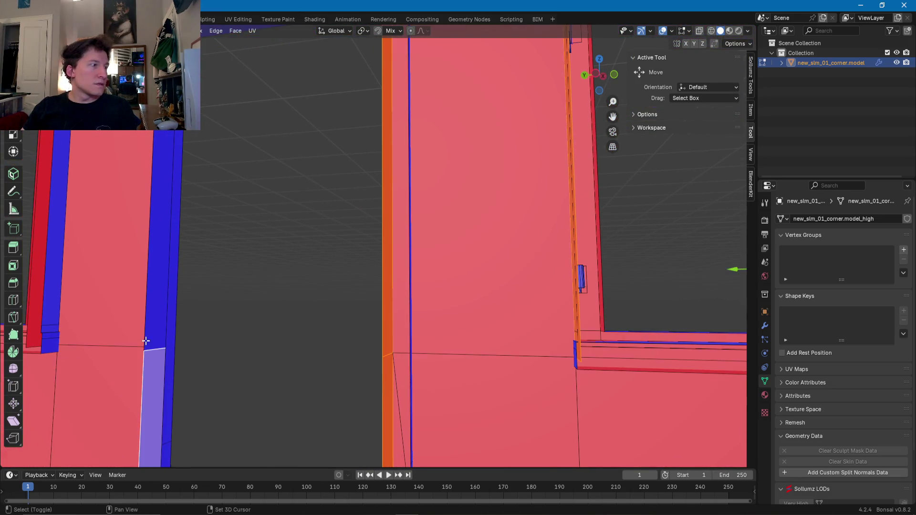
mouse_move(184, 164)
middle_mouse_down()
mouse_move(216, 139)
mouse_move(192, 138)
mouse_move(441, 193)
middle_mouse_up()
left_click(444, 187, "shift")
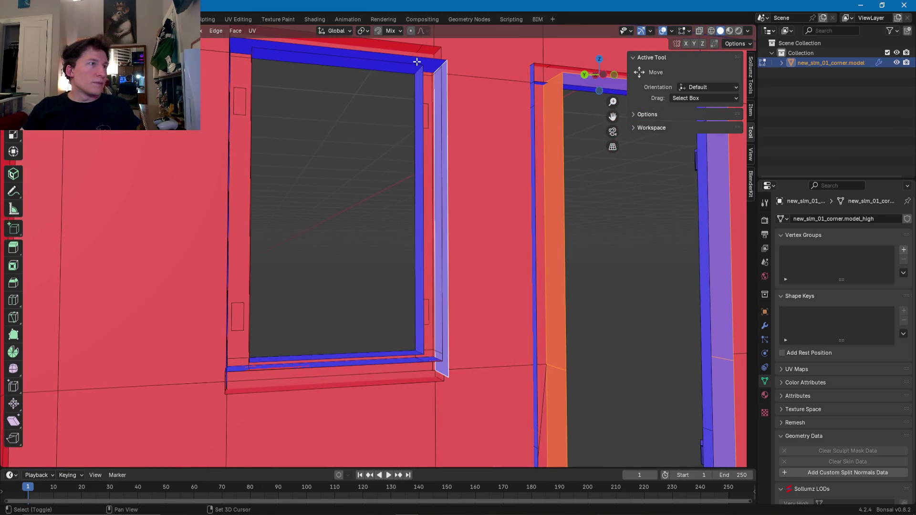
mouse_move(426, 61)
middle_mouse_down()
mouse_move(328, 72)
mouse_move(136, 178)
mouse_move(170, 190)
mouse_move(285, 331)
mouse_move(227, 276)
mouse_move(276, 307)
mouse_move(286, 289)
mouse_move(318, 330)
middle_mouse_up()
left_click(142, 175, "shift")
key("x")
left_click(128, 176)
- Adjust the window sill face along the Z axis
left_click(335, 378)
mouse_move(412, 364)
middle_mouse_down("shift")
mouse_move(388, 368)
mouse_move(269, 336)
mouse_move(327, 332)
middle_mouse_up("shift")
key("g")
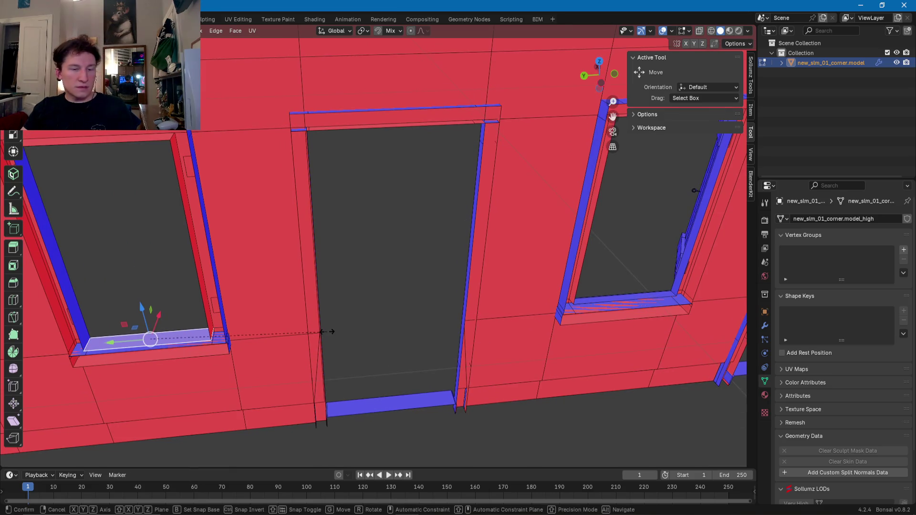
key("z")
left_click(327, 332)
- Adjust the door sill along Z, then move the sill into the window opening
left_click(400, 404)
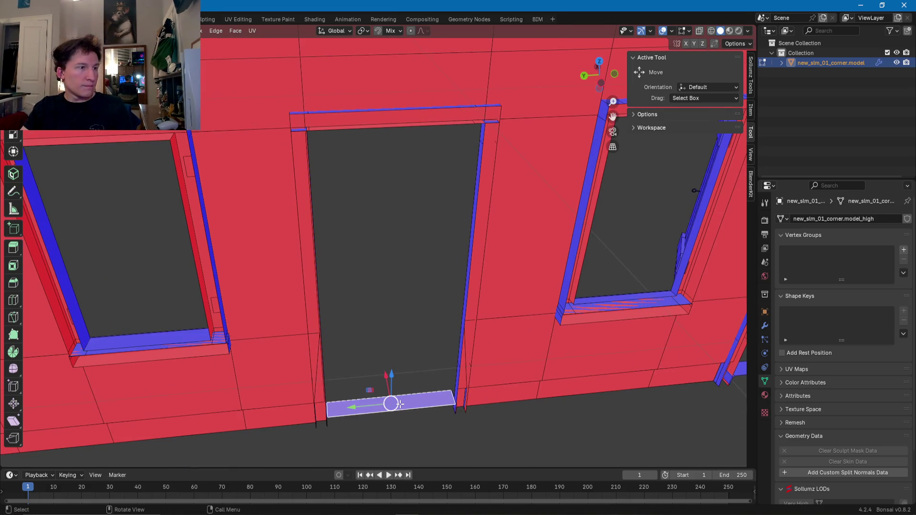
key("g")
key("z")
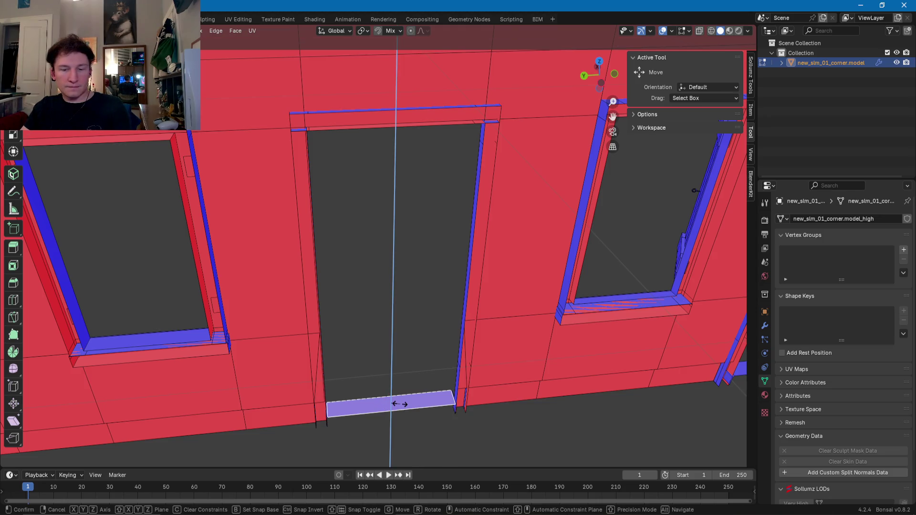
left_click(400, 404)
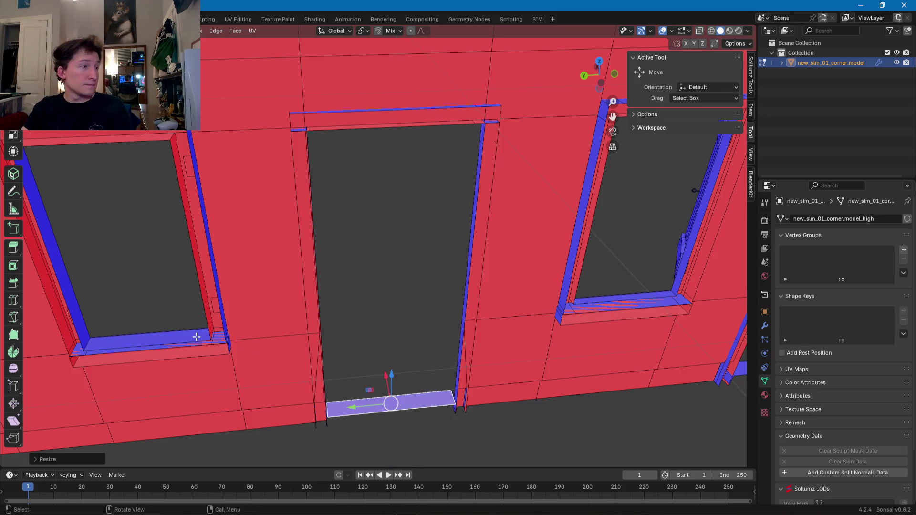
mouse_move(180, 342)
middle_mouse_down()
mouse_move(202, 303)
mouse_move(448, 321)
mouse_move(274, 324)
mouse_move(220, 308)
mouse_move(200, 330)
mouse_move(166, 329)
mouse_move(486, 329)
mouse_move(398, 328)
mouse_move(368, 301)
mouse_move(470, 315)
middle_mouse_up()
key("g")
left_click(382, 344)
- Flatten the long narrow sill strip along the Z axis
scroll(425, 181, "up", 5)
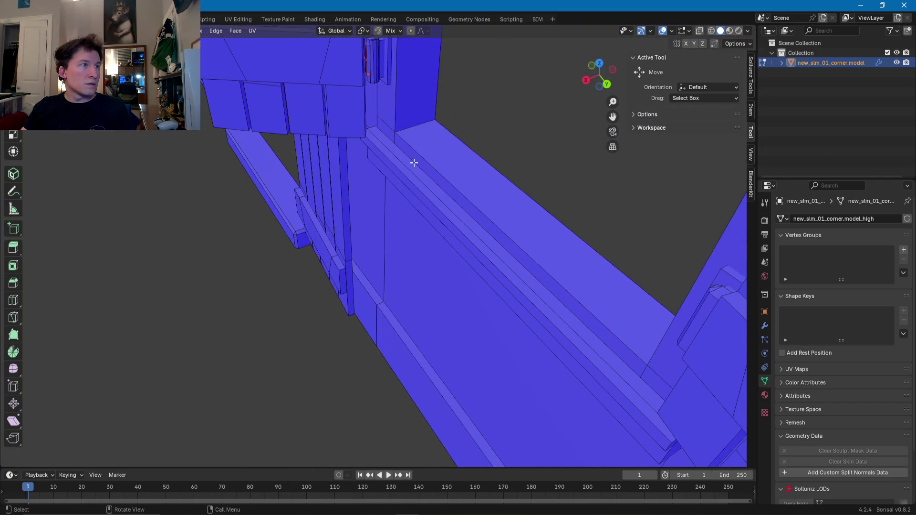
left_click(413, 164)
key("g")
key("z")
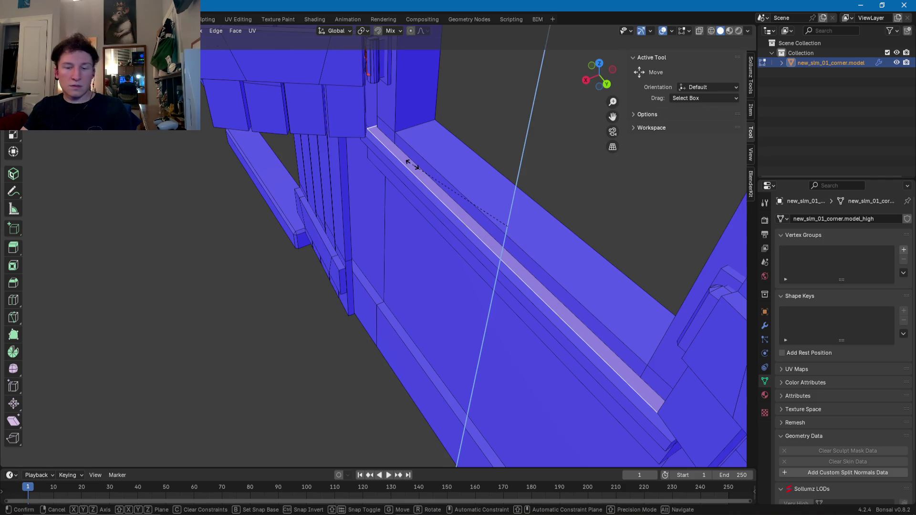
left_click(412, 164)
mouse_move(412, 164)
middle_mouse_down()
mouse_move(435, 147)
mouse_move(347, 172)
mouse_move(320, 194)
mouse_move(377, 219)
mouse_move(414, 218)
middle_mouse_up()
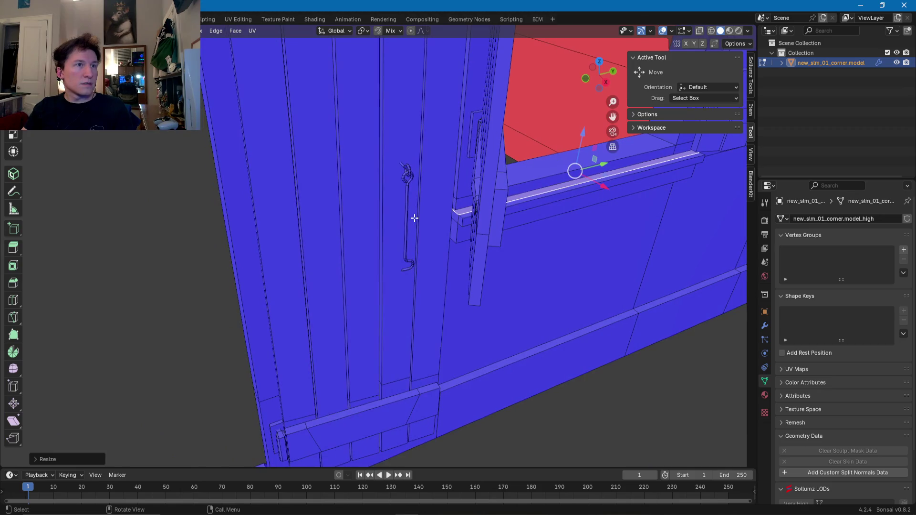
- Flatten the sill's wider top face on Z after abandoning the edge-strip scale
mouse_move(499, 213)
middle_mouse_down()
mouse_move(452, 188)
mouse_move(278, 229)
mouse_move(351, 239)
middle_mouse_up()
scroll(347, 240, "up", 3)
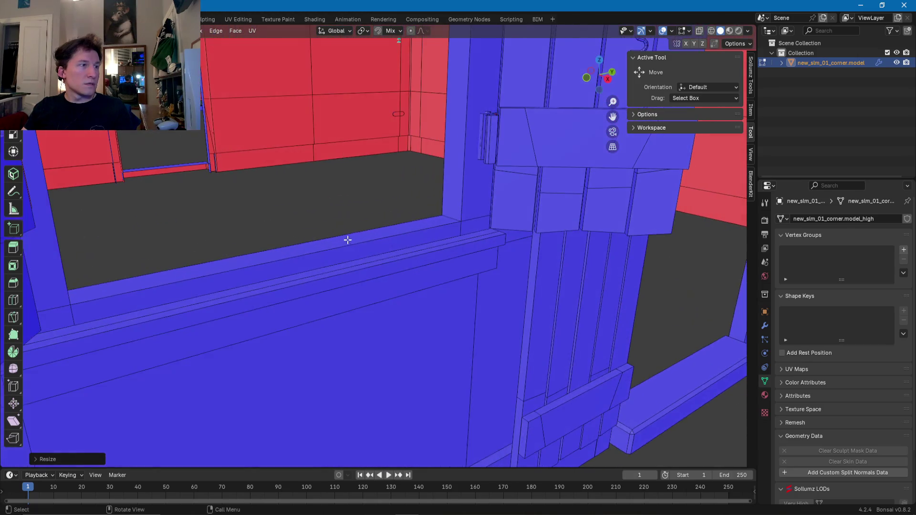
left_click(400, 253)
key("s")
key("z")
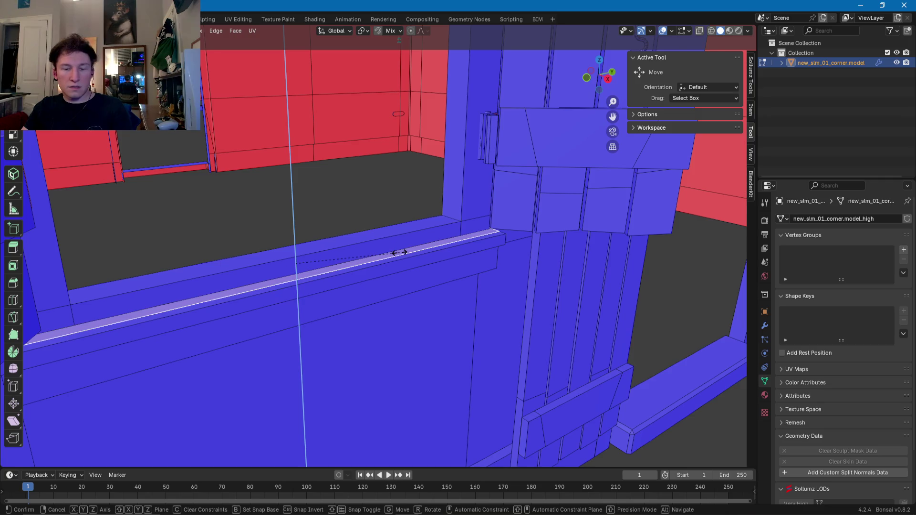
key("Escape")
left_click(398, 231)
key("s")
key("z")
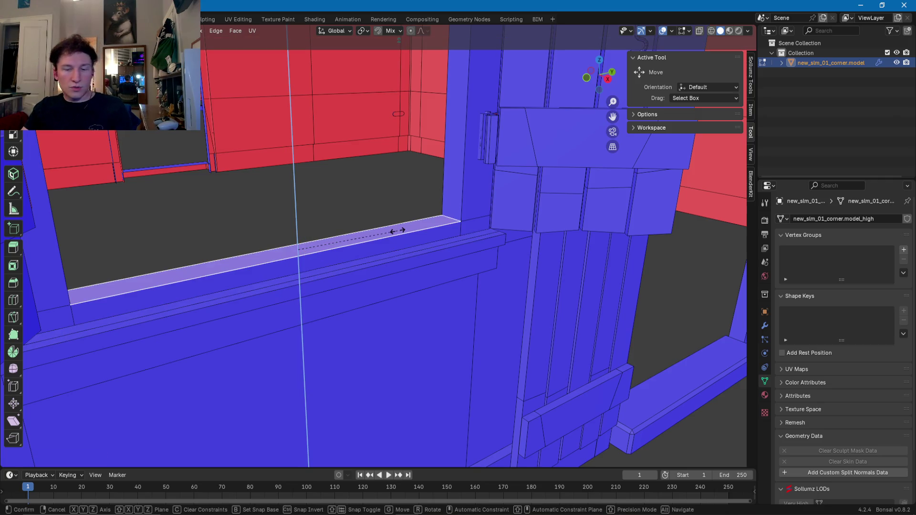
left_click(398, 231)
- Move in closer to the wall and select the floor strip at the door base
mouse_move(358, 227)
middle_mouse_down()
mouse_move(495, 250)
mouse_move(354, 221)
mouse_move(386, 252)
mouse_move(381, 263)
middle_mouse_up()
mouse_move(412, 264)
middle_mouse_down()
mouse_move(337, 188)
mouse_move(368, 242)
mouse_move(406, 224)
mouse_move(437, 257)
mouse_move(406, 300)
mouse_move(372, 213)
middle_mouse_up()
scroll(402, 249, "up", 2)
left_click(399, 301)
- Flatten the floor strip and the door threshold strip vertically on Z
key("g")
key("z")
left_click(401, 300)
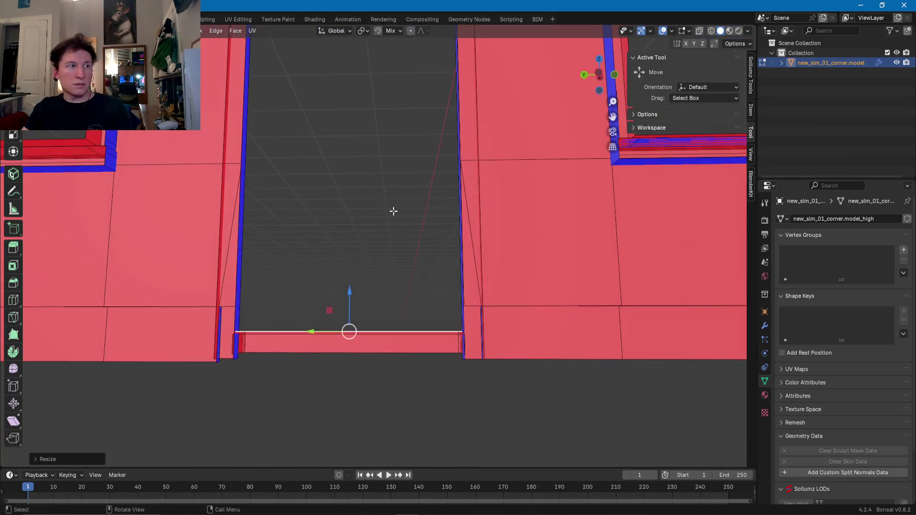
scroll(373, 213, "up", 3)
mouse_move(496, 299)
middle_mouse_down()
mouse_move(450, 345)
mouse_move(417, 333)
middle_mouse_up()
left_click(423, 340)
key("s")
key("z")
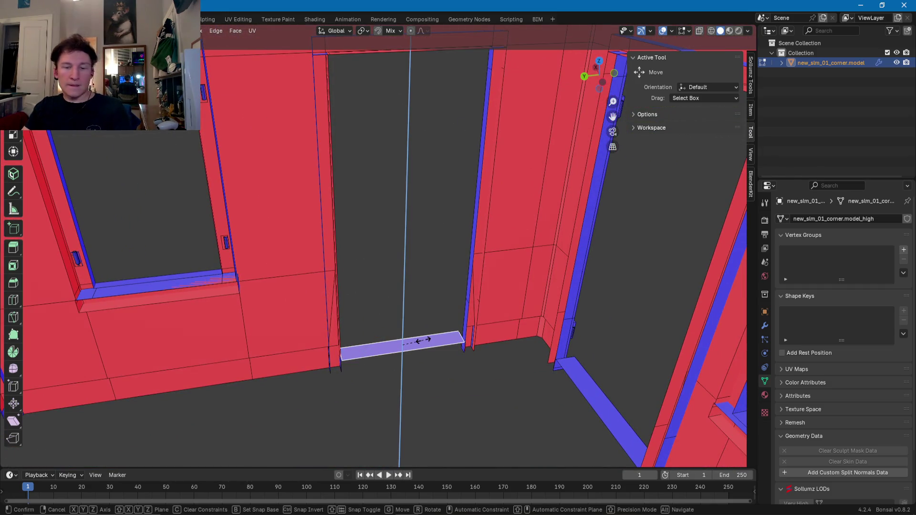
left_click(419, 339)
- Flatten the window's top strip on Z, cancelling the attempt on the door top
mouse_move(403, 345)
middle_mouse_down()
mouse_move(388, 211)
mouse_move(477, 134)
middle_mouse_up()
left_click(483, 126)
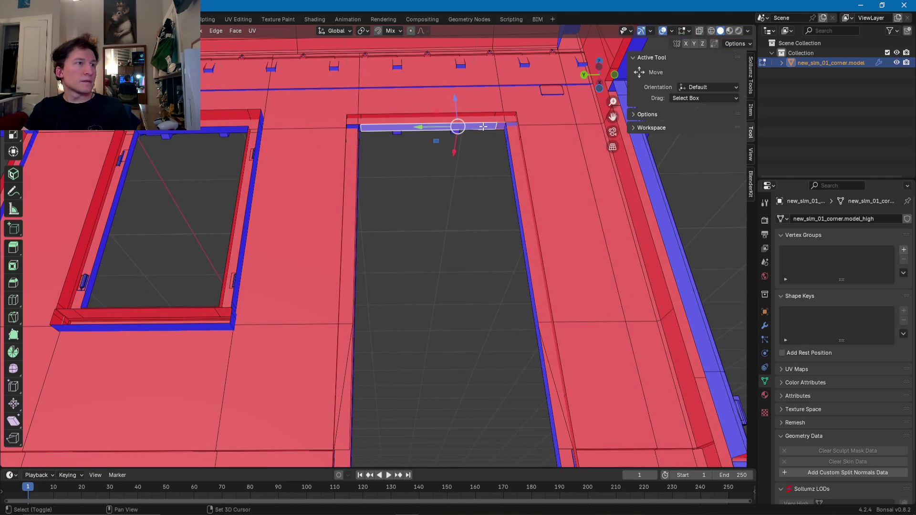
middle_click_drag(317, 153, 439, 170, "shift")
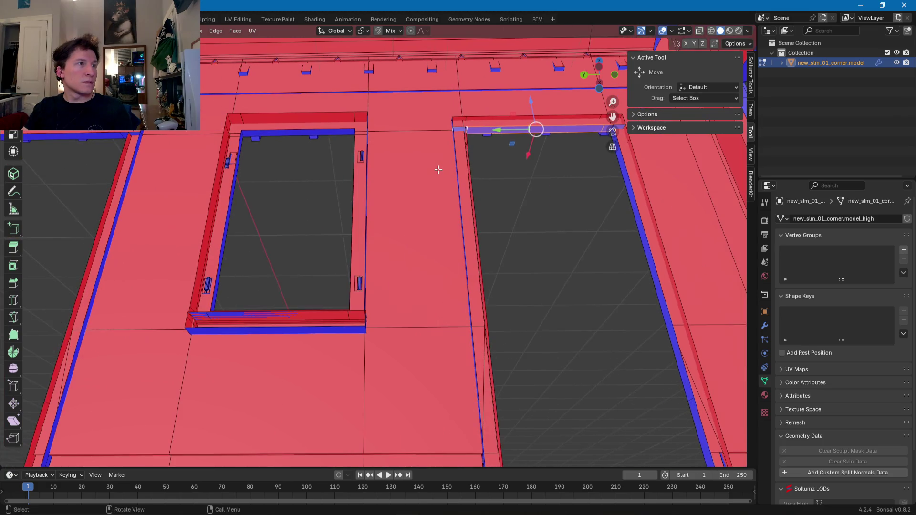
key("s")
key("z")
right_click(438, 170)
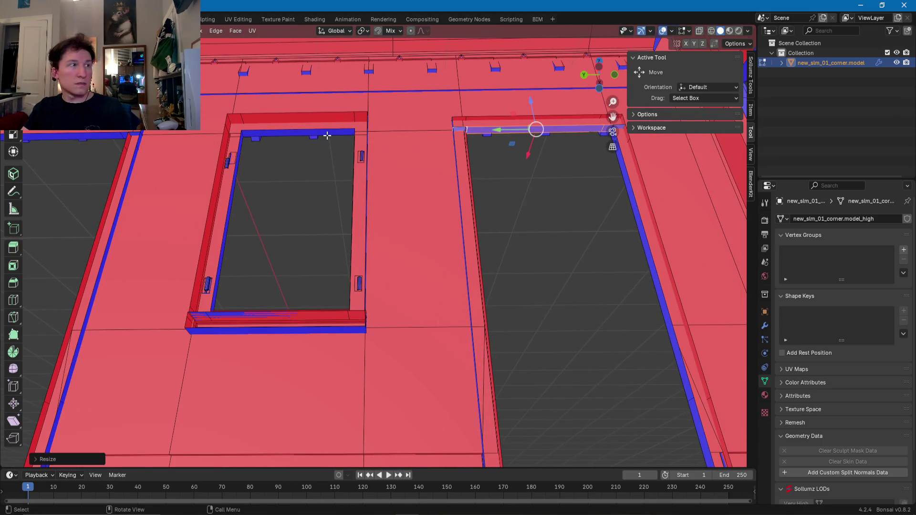
left_click(320, 134)
key("s")
key("z")
key("Return")
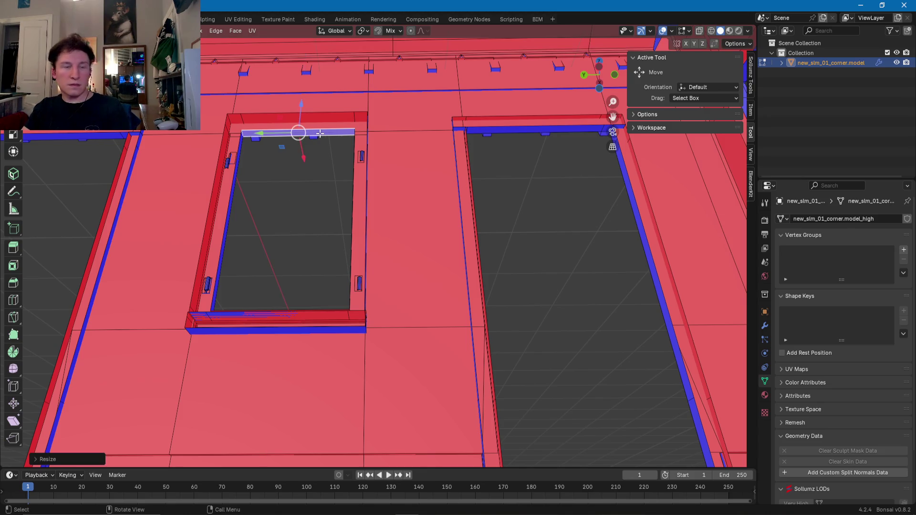
- Flatten the middle door's top strip and its small end face on Z
middle_click_drag(242, 156, 578, 194, "shift")
left_click(411, 144)
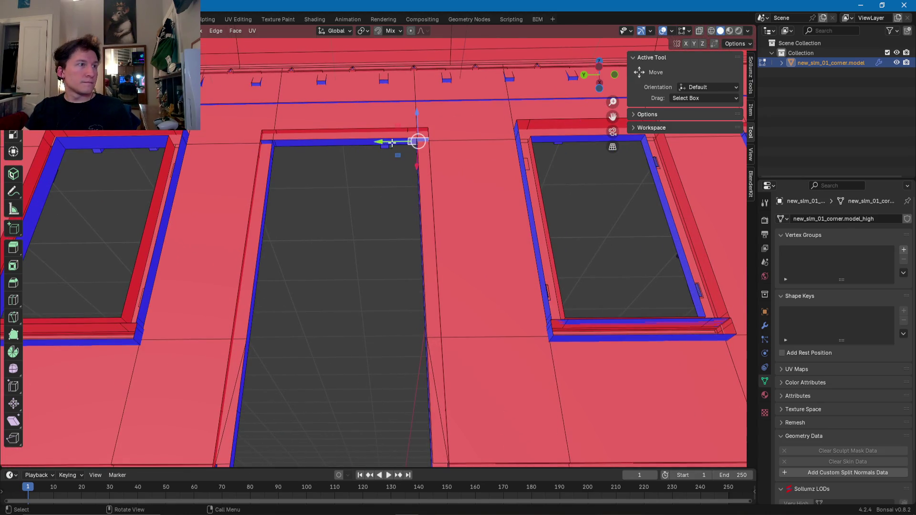
left_click(385, 143)
left_click(267, 142, "shift")
key("s")
key("z")
key("Return")
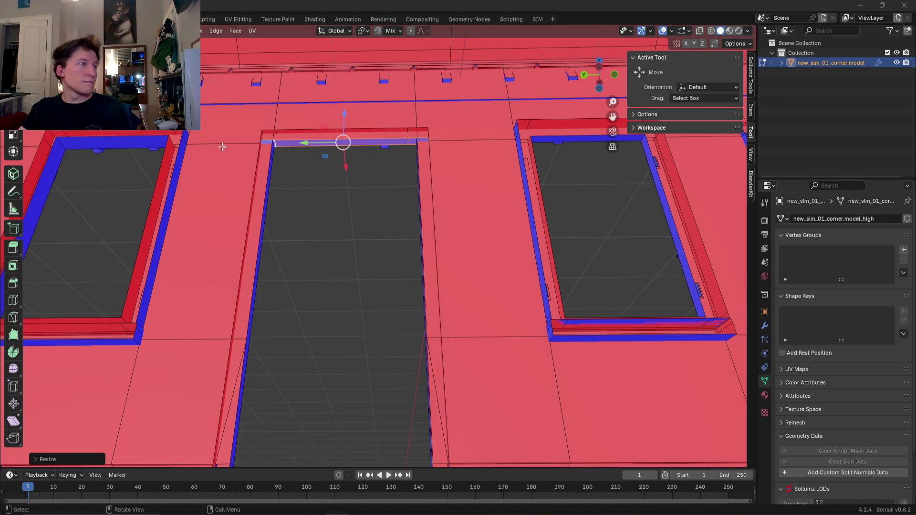
- Flatten the left window's top edge along the Z axis
middle_click_drag(221, 139, 365, 161, "shift")
left_click(347, 159)
key("g")
key("z")
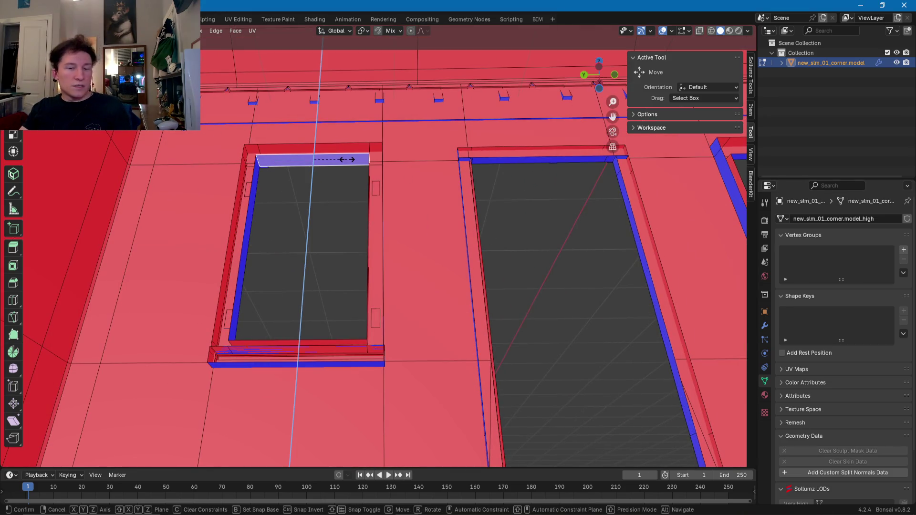
left_click(347, 160)
- Scale the window's left inner jamb face to 0 along Y
middle_click_drag(341, 210, 313, 283)
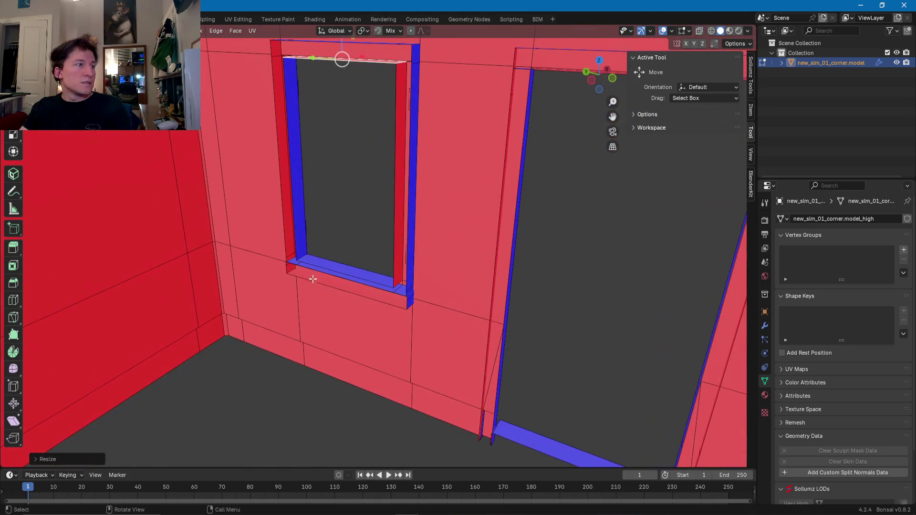
left_click(302, 254)
key("s")
key("y")
key("0")
key("Return")
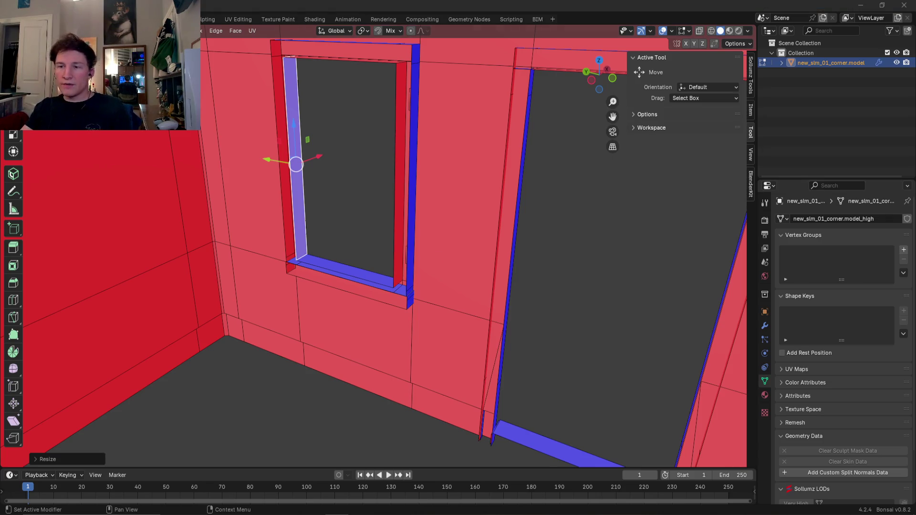
- Flatten the window's right jamb face sideways by scaling it along Y
middle_click_drag(534, 179, 532, 221)
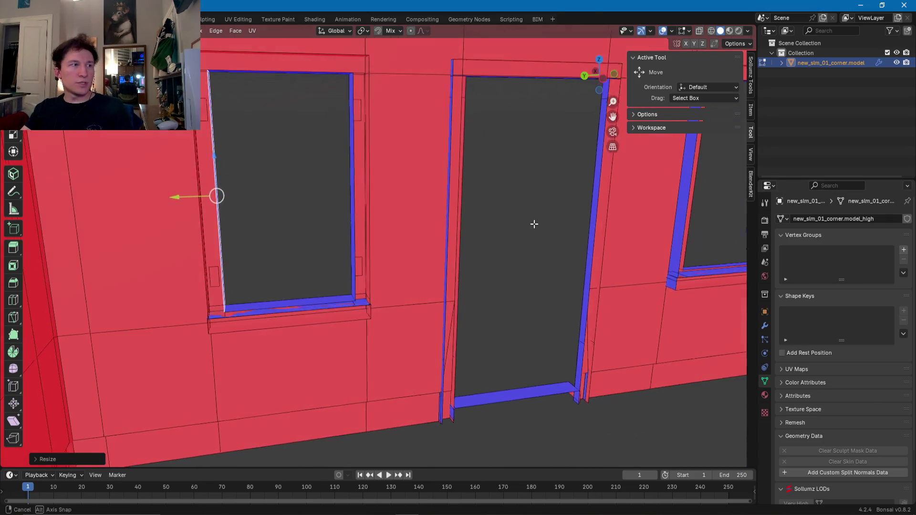
left_click(350, 212)
mouse_move(368, 242)
middle_mouse_down()
mouse_move(368, 303)
mouse_move(387, 307)
middle_mouse_up()
key("s")
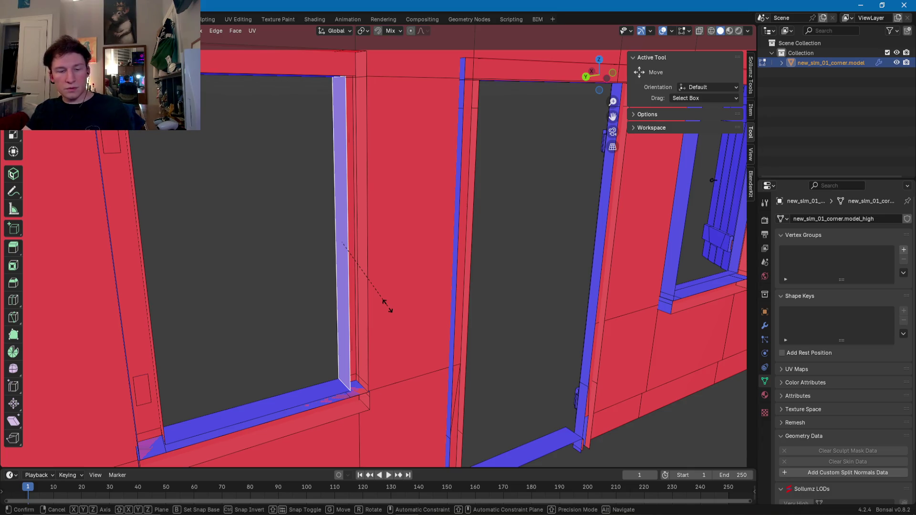
key("y")
left_click(389, 305)
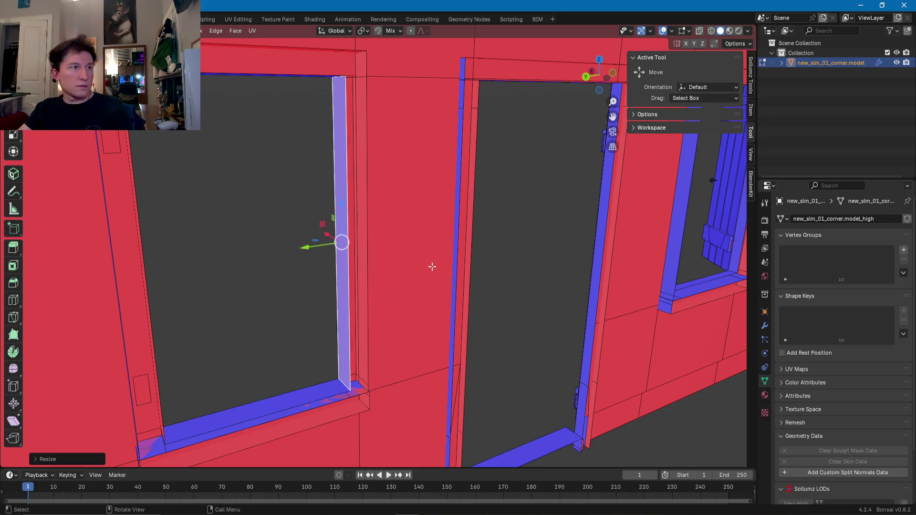
- Flatten the adjacent window jamb face to zero along the Y axis
scroll(425, 275, "up", 3)
mouse_move(429, 274)
middle_mouse_down()
mouse_move(499, 194)
mouse_move(374, 201)
middle_mouse_up()
scroll(374, 200, "down", 5)
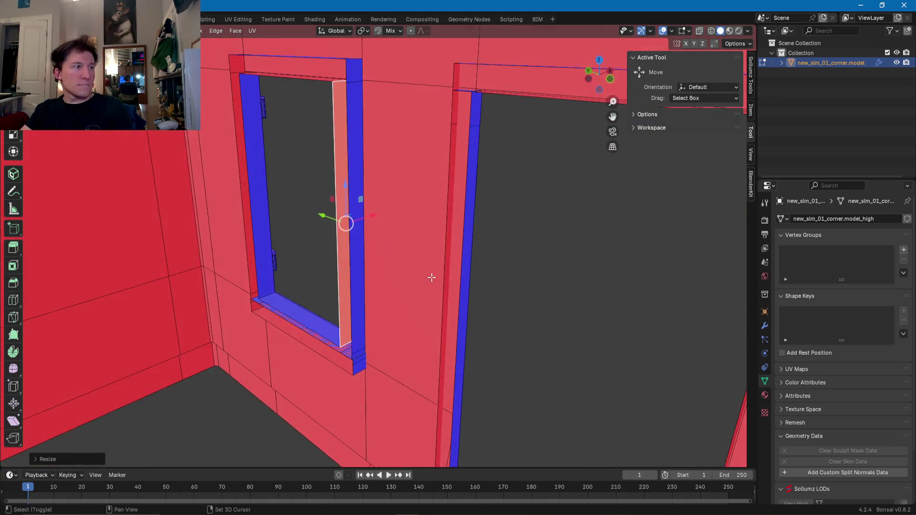
middle_click_drag(407, 259, 327, 150)
left_click(329, 151)
middle_click_drag(336, 219, 355, 275)
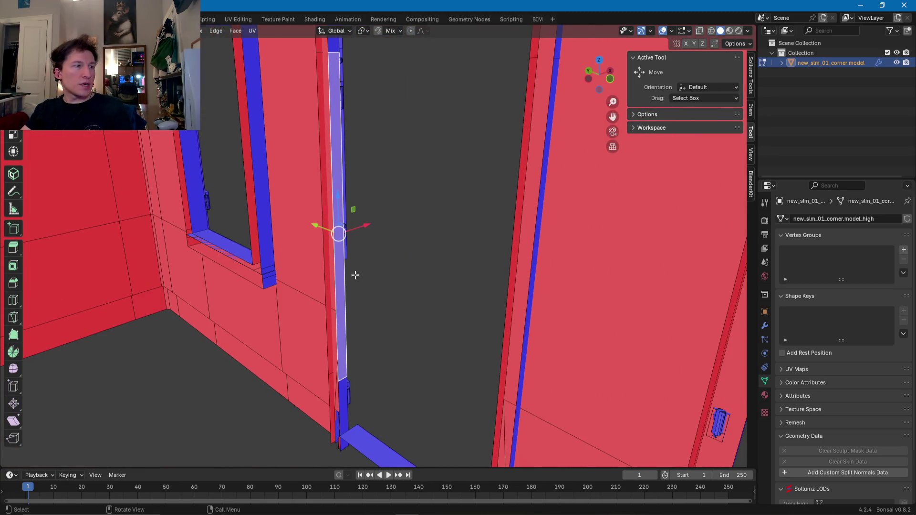
left_click(345, 389)
middle_click_drag(344, 389, 337, 114)
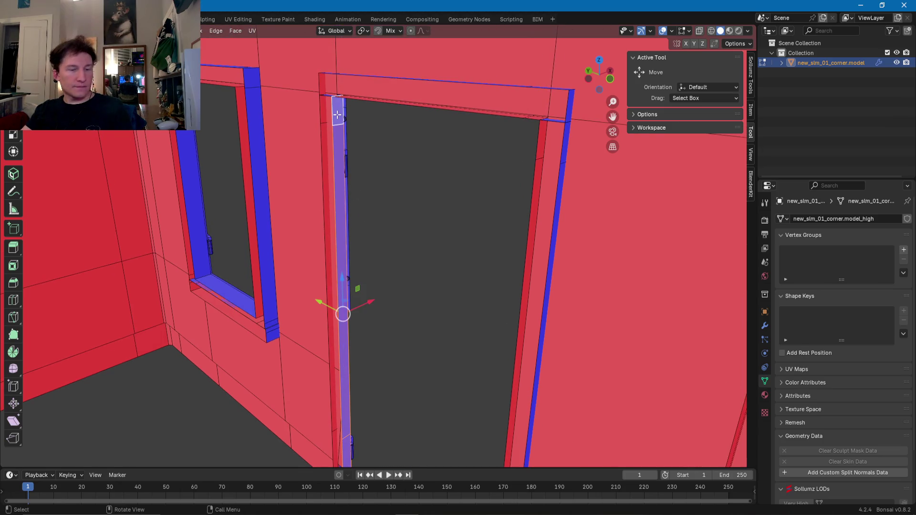
key("s")
key("y")
key("0")
key("Return")
- Flatten the door jamb strip and its small top face to zero along Y
mouse_move(338, 116)
middle_mouse_down()
mouse_move(455, 299)
mouse_move(490, 374)
middle_mouse_up()
left_click(487, 375)
left_click(486, 340)
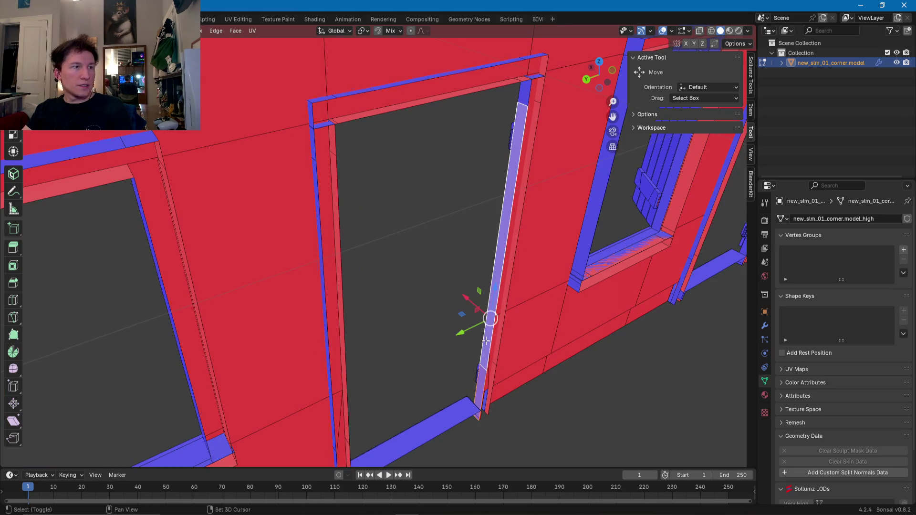
left_click(524, 95, "shift")
key("s")
key("y")
key("0")
key("Return")
- Flatten the two blue window jamb faces sideways along the Y axis
mouse_move(525, 95)
middle_mouse_down()
mouse_move(603, 242)
mouse_move(352, 200)
mouse_move(344, 231)
middle_mouse_up()
left_click(362, 219)
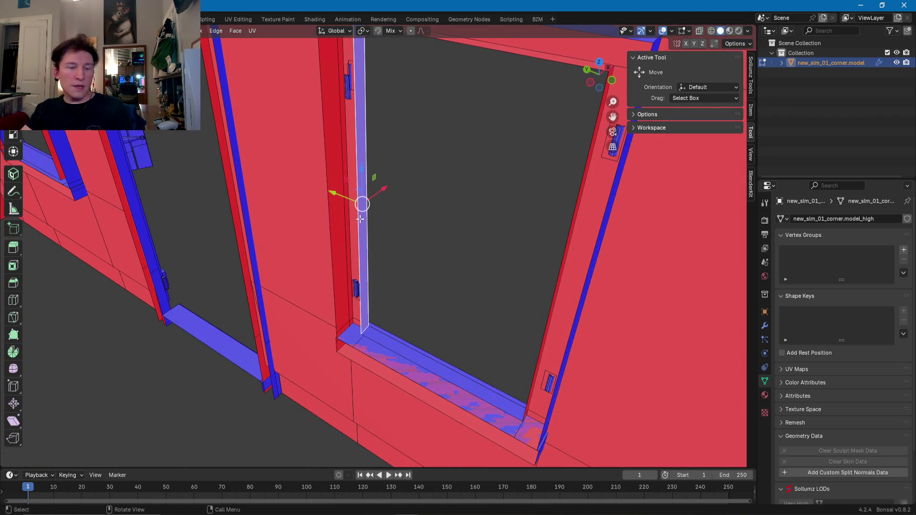
key("g")
key("y")
left_click(360, 218)
middle_click_drag(360, 217, 582, 204)
left_click(578, 204)
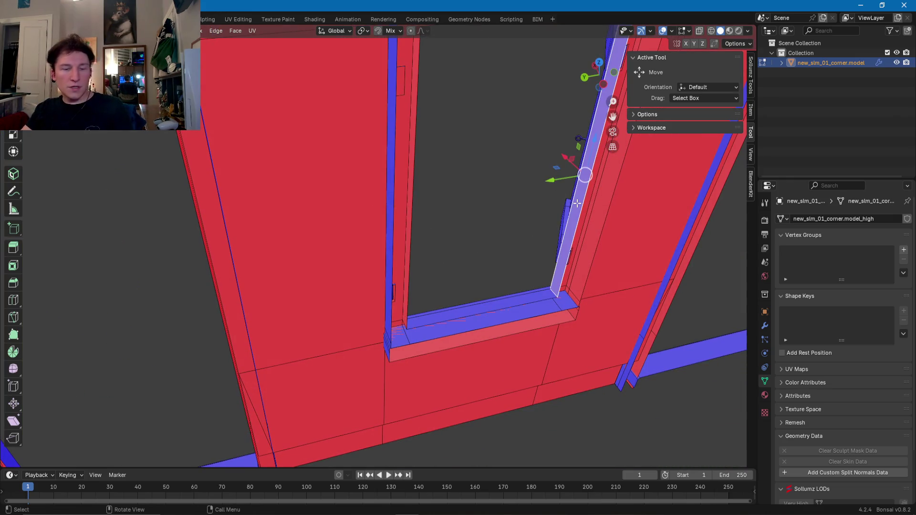
key("s")
key("y")
left_click(578, 205)
- Flatten the blue door jamb face with its small top and bottom faces along Y
mouse_move(577, 226)
middle_mouse_down()
mouse_move(231, 296)
mouse_move(370, 300)
middle_mouse_up()
left_click(462, 290)
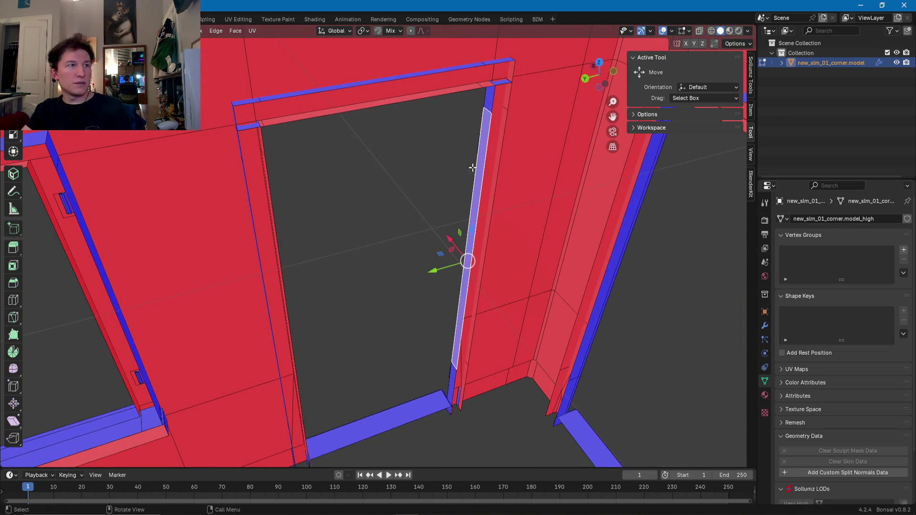
left_click(487, 100, "shift")
left_click(451, 376, "shift")
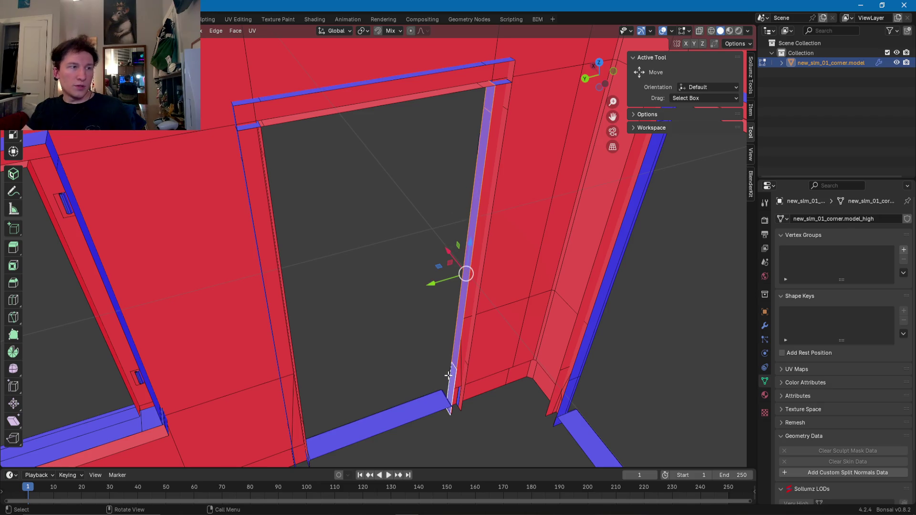
key("s")
key("y")
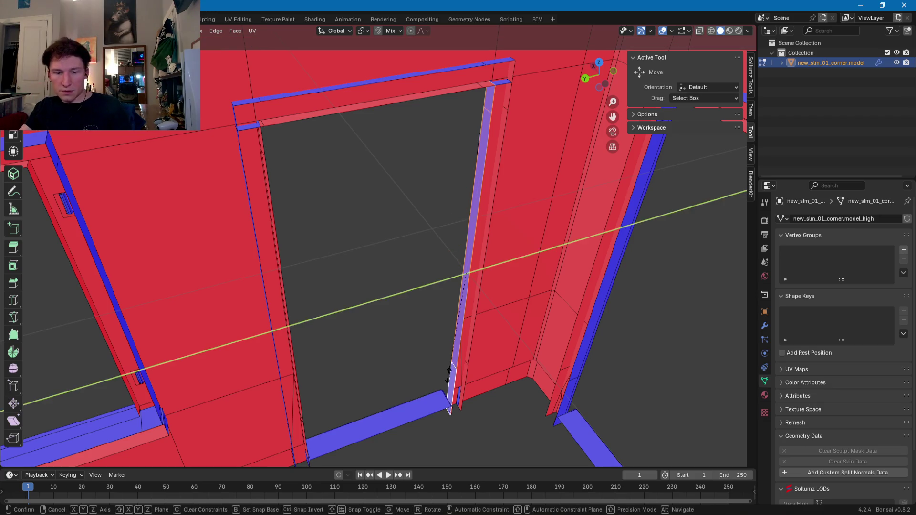
left_click(448, 376)
- Select the left door jamb's inner strip and top faces for a Y-axis adjustment, then cancel it
middle_click_drag(377, 355, 317, 338)
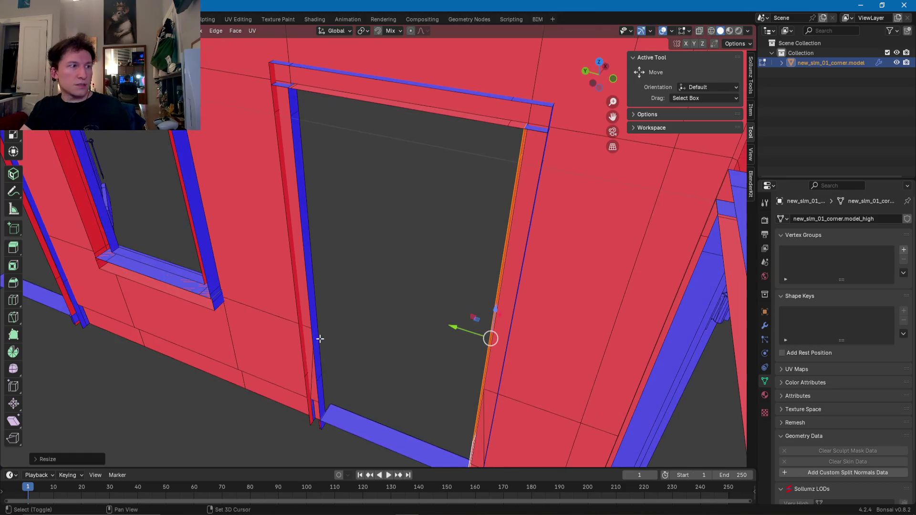
left_click(319, 381)
left_click(275, 103, "shift")
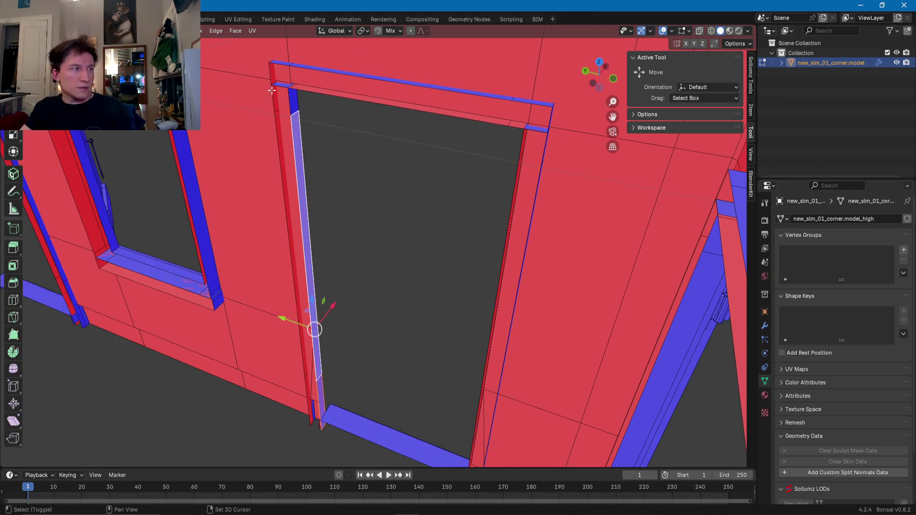
left_click(292, 102, "shift")
key("g")
key("y")
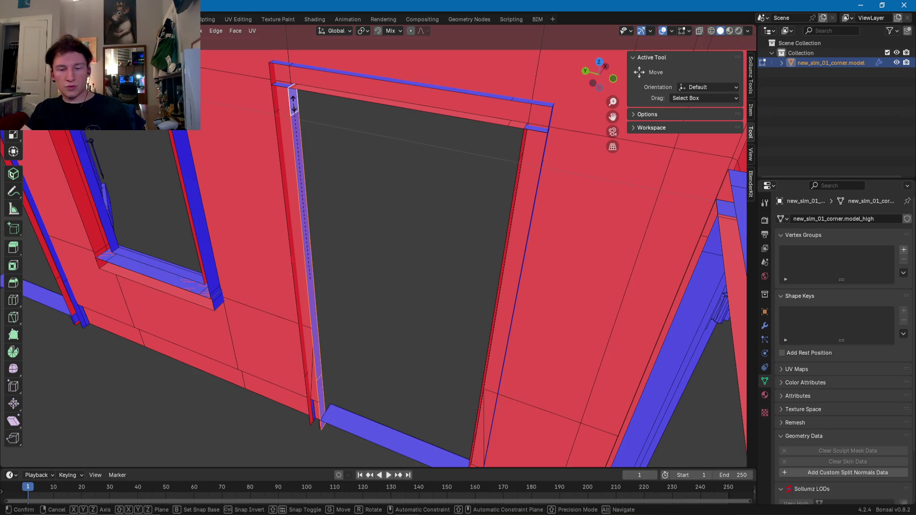
key("Escape")
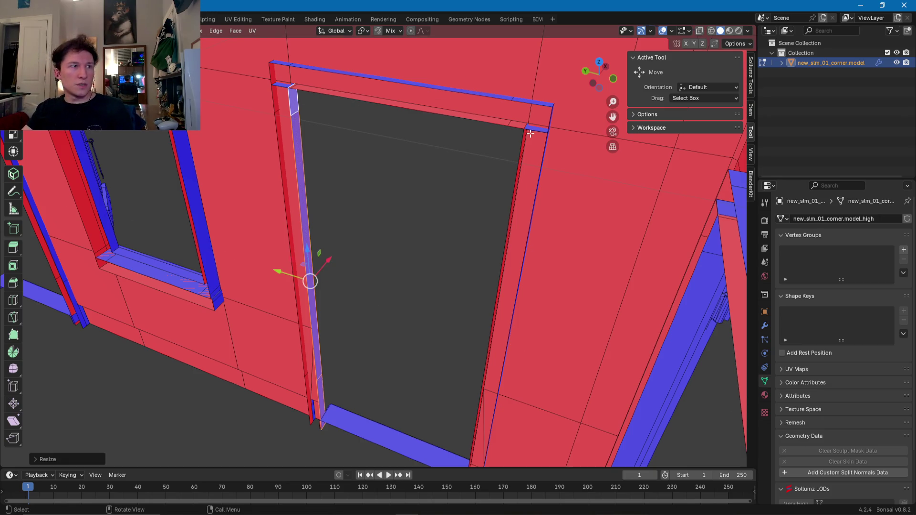
- Delete the two small corner faces at the top of the door frame
left_click(530, 130)
left_click(528, 125)
middle_click_drag(344, 123, 301, 105)
left_click(300, 107, "shift")
key("x")
left_click(299, 108)
mouse_move(299, 108)
middle_mouse_down()
mouse_move(400, 164)
mouse_move(237, 205)
mouse_move(510, 137)
mouse_move(290, 167)
mouse_move(364, 172)
mouse_move(354, 186)
mouse_move(313, 148)
middle_mouse_up()
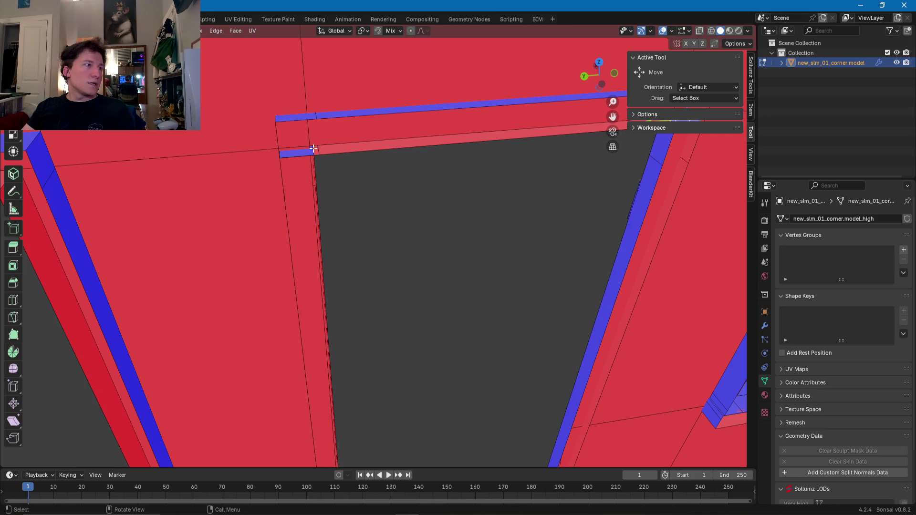
- Frame the doorway, select the door frame's top corner vertex and neighbouring face, then turn the wall frontally
mouse_move(499, 98)
middle_mouse_down("shift")
mouse_move(501, 171)
mouse_move(420, 198)
middle_mouse_up("shift")
scroll(419, 199, "down", 3)
mouse_move(562, 247)
middle_mouse_down("shift")
mouse_move(230, 229)
mouse_move(402, 239)
mouse_move(303, 219)
mouse_move(372, 214)
mouse_move(464, 164)
middle_mouse_up("shift")
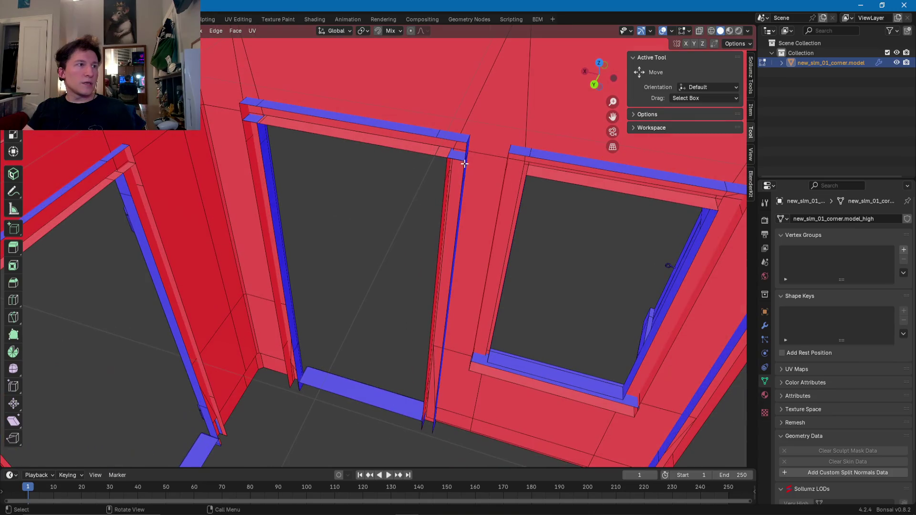
right_click(252, 118)
key("Escape")
middle_click_drag(252, 118, 223, 223, "shift")
scroll(223, 223, "down", 3)
left_click(319, 171)
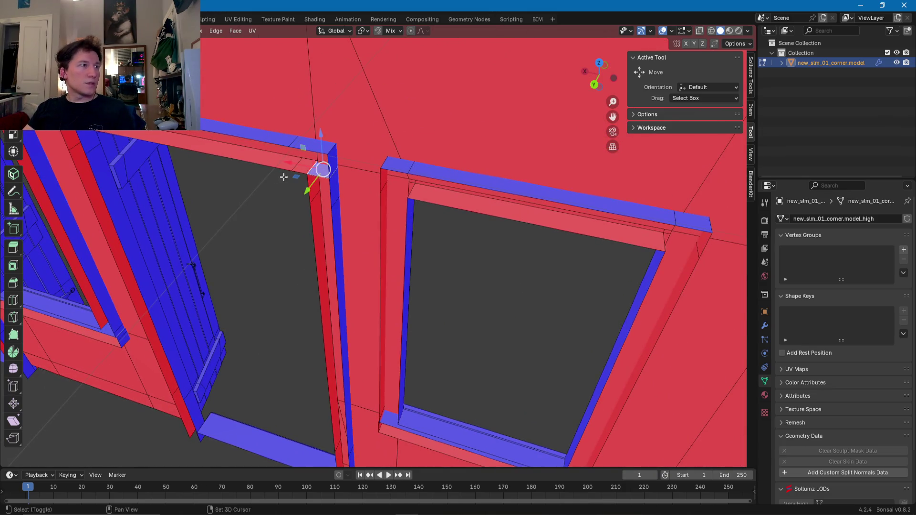
scroll(334, 177, "up", 3)
left_click(223, 139, "shift")
right_click(223, 139)
key("Escape")
mouse_move(224, 139)
middle_mouse_down()
mouse_move(331, 202)
mouse_move(493, 180)
mouse_move(337, 198)
mouse_move(156, 191)
mouse_move(422, 205)
mouse_move(387, 191)
mouse_move(294, 214)
mouse_move(428, 259)
mouse_move(562, 250)
mouse_move(304, 245)
mouse_move(454, 254)
mouse_move(388, 259)
middle_mouse_up()
middle_click_drag(368, 230, 414, 226)
- Select the first door's side, top and bottom edge loops plus the window's sill and frame loops
left_click(417, 226, "alt")
left_click(460, 190, "alt+shift")
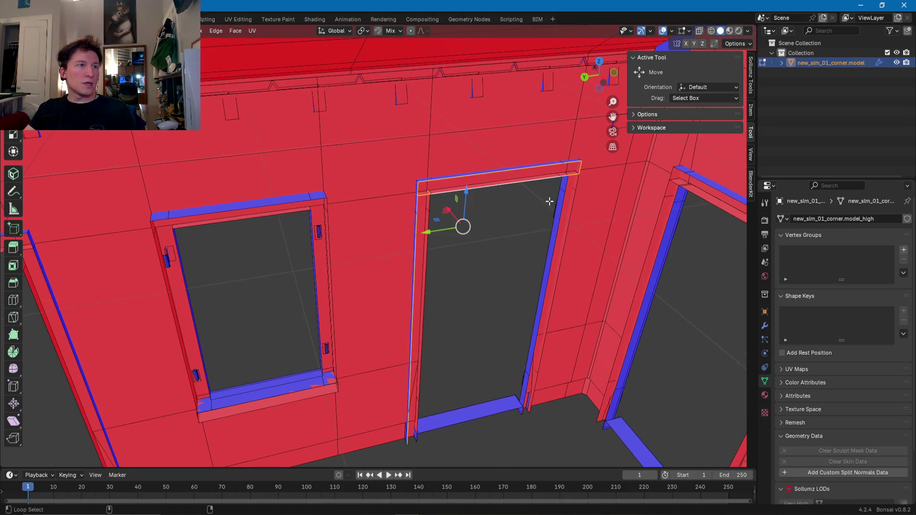
left_click(561, 218, "alt+shift")
left_click(572, 219, "alt+shift")
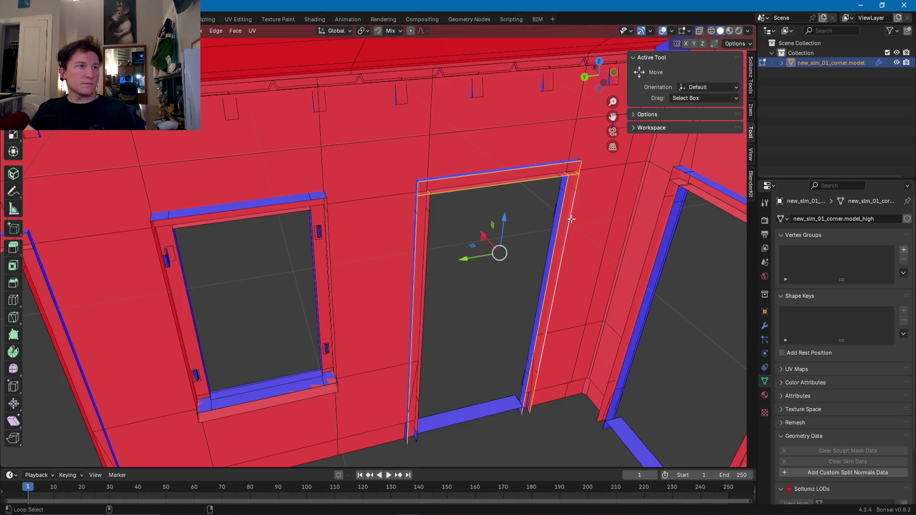
left_click(427, 269, "alt+shift")
left_click(456, 422, "alt+shift")
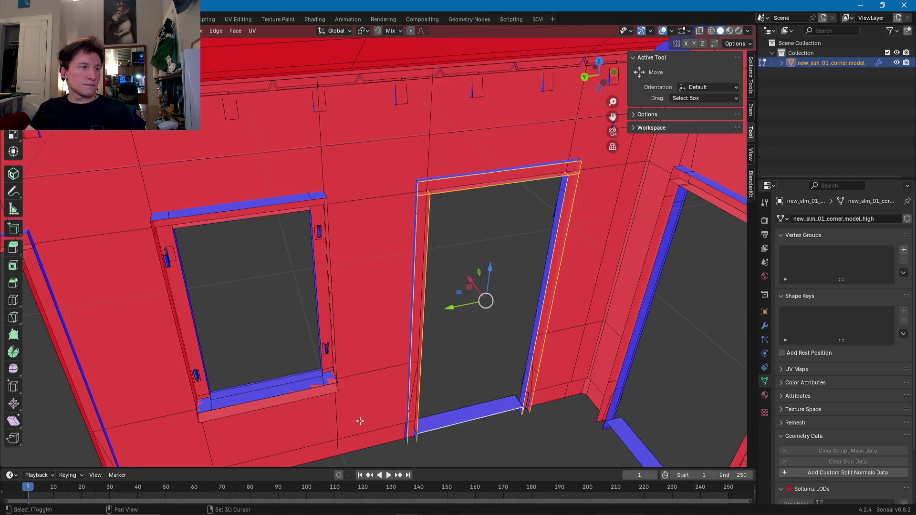
middle_click_drag(368, 423, 445, 348, "shift")
left_click(431, 331, "alt+shift")
left_click(425, 328, "alt+shift")
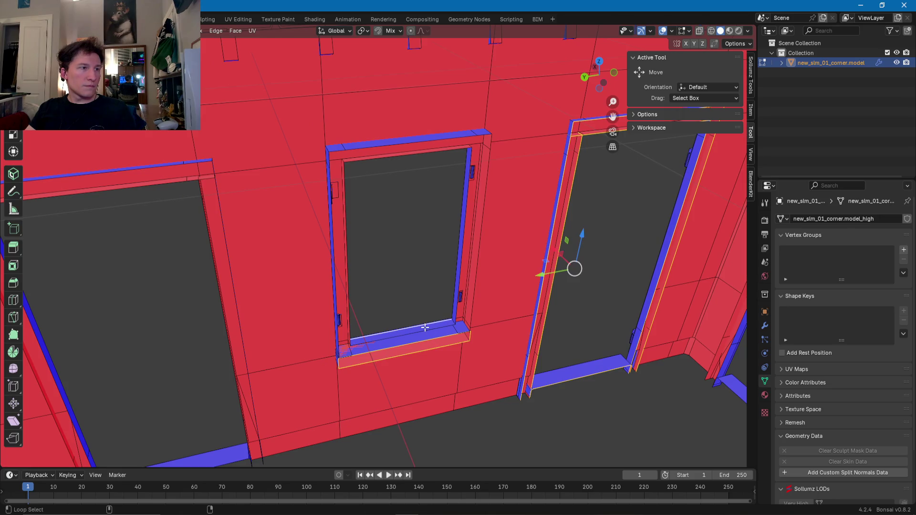
left_click(428, 331, "alt+shift")
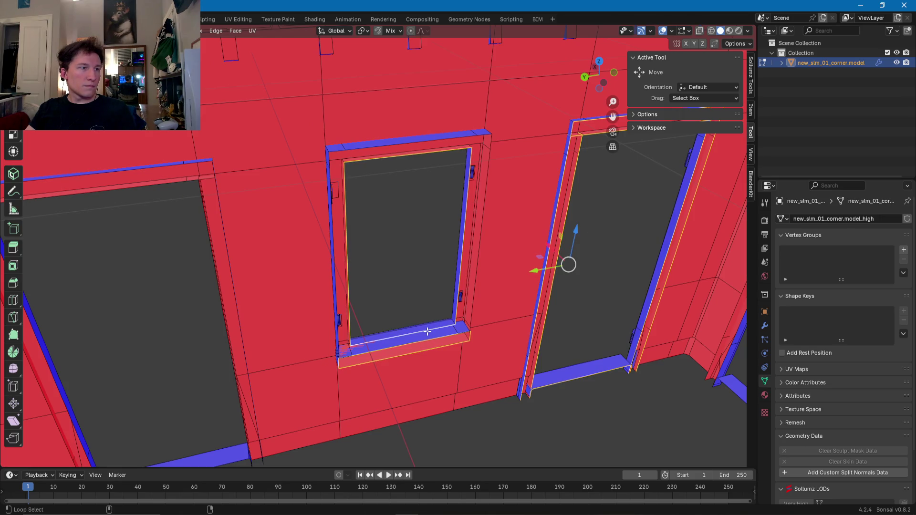
left_click(471, 314, "alt+shift")
- Add the next door's frame, sill, top and left jamb loops and the following window's sill and frame loops
mouse_move(414, 180)
middle_mouse_down()
mouse_move(370, 273)
mouse_move(460, 258)
mouse_move(466, 248)
mouse_move(441, 267)
middle_mouse_up()
left_click(442, 267, "alt+shift")
left_click(436, 270, "alt+shift")
left_click(402, 366, "alt+shift")
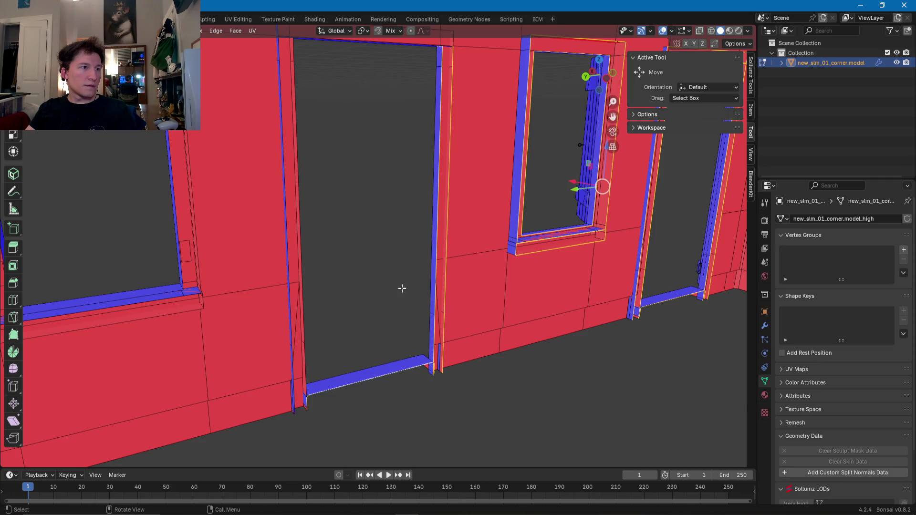
middle_click_drag(401, 313, 424, 211)
left_click(445, 113, "alt+shift")
middle_click_drag(445, 112, 419, 206)
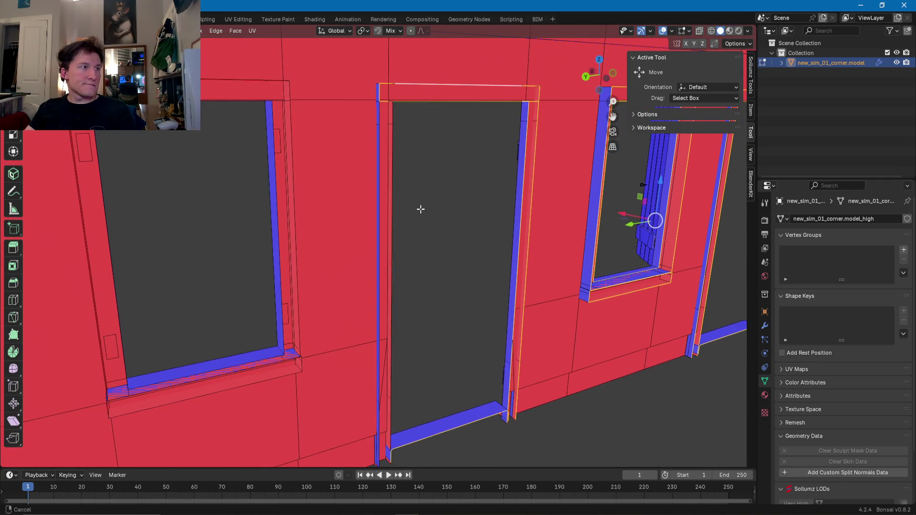
left_click(393, 251, "alt+shift")
left_click(378, 267, "alt+shift")
middle_click_drag(378, 268, 374, 288)
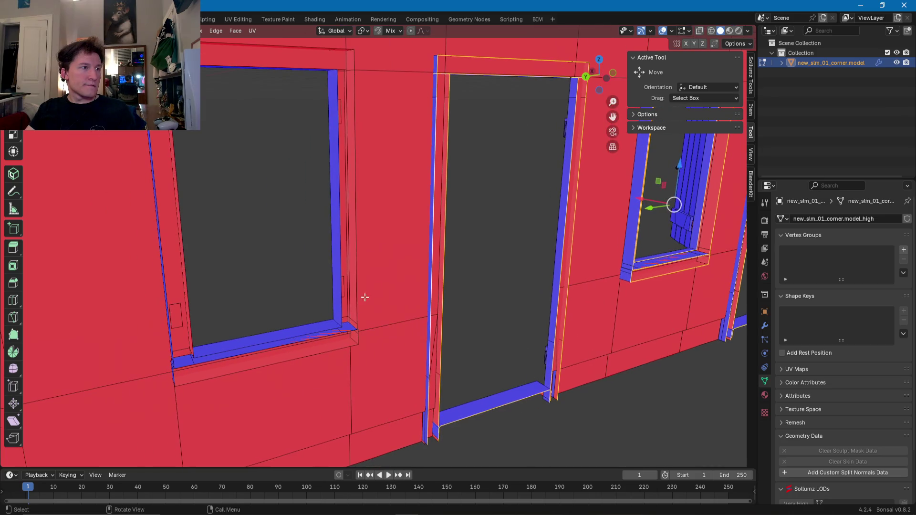
left_click(317, 351, "alt+shift")
left_click(341, 307, "alt+shift")
left_click(358, 304, "alt+shift")
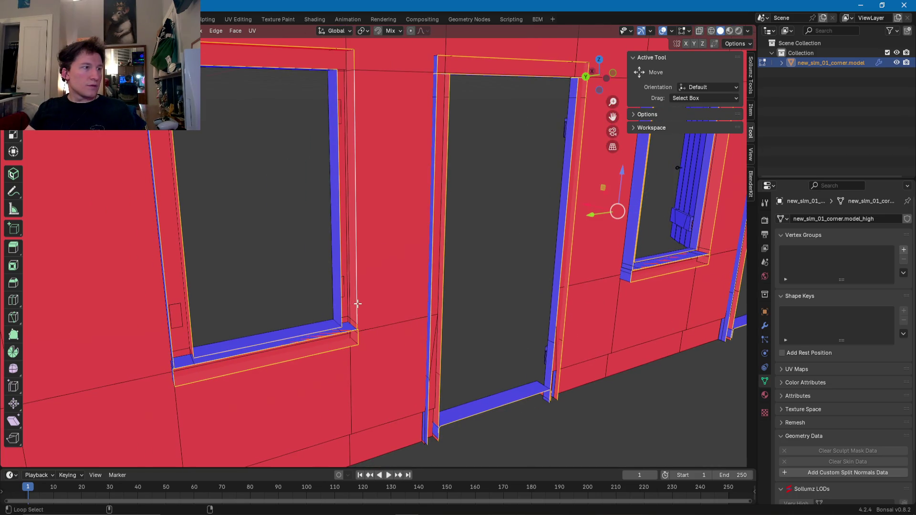
mouse_move(216, 338)
middle_mouse_down()
mouse_move(211, 313)
mouse_move(446, 285)
mouse_move(329, 301)
mouse_move(393, 243)
middle_mouse_up()
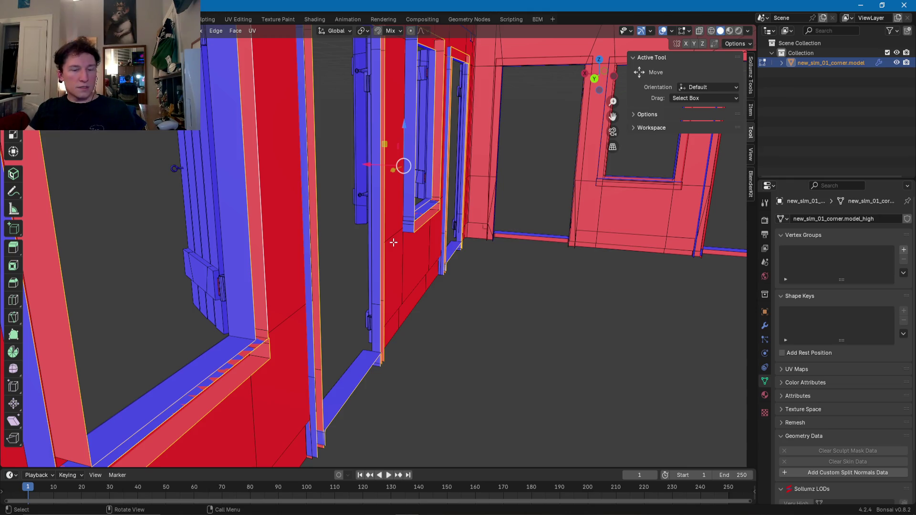
- Scale the selected frame edges along X, then shift them along X
key("s")
key("x")
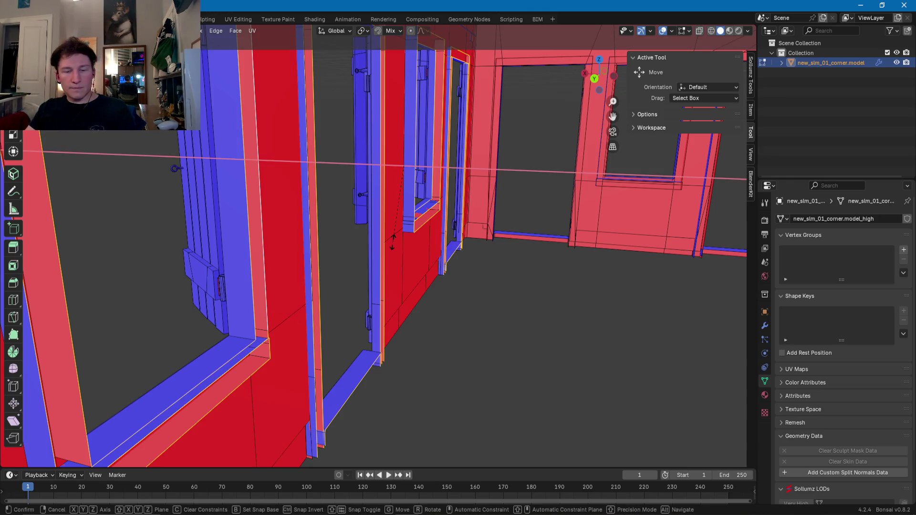
left_click(371, 257)
mouse_move(371, 257)
middle_mouse_down()
mouse_move(415, 210)
mouse_move(377, 287)
mouse_move(380, 271)
mouse_move(365, 285)
mouse_move(348, 254)
middle_mouse_up()
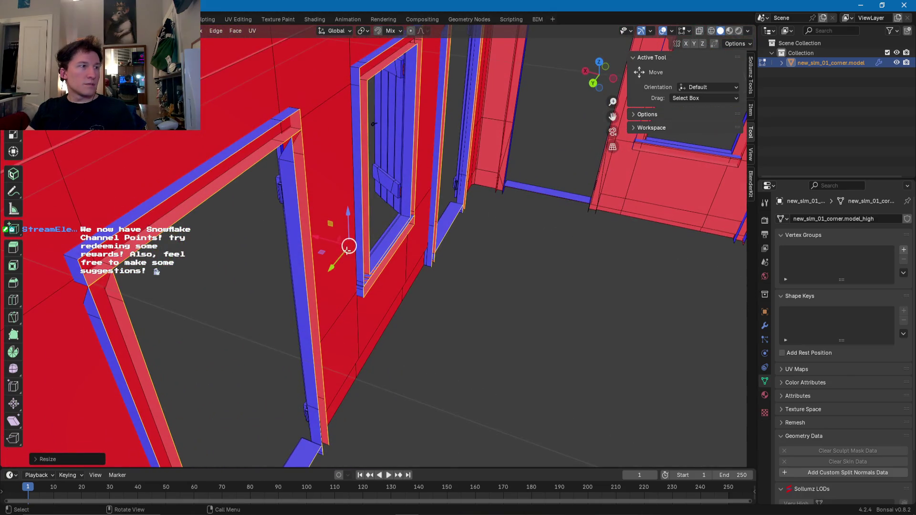
left_click_drag(322, 239, 322, 242)
left_click(322, 242)
mouse_move(323, 242)
middle_mouse_down()
mouse_move(436, 260)
mouse_move(288, 322)
mouse_move(484, 259)
mouse_move(467, 268)
mouse_move(496, 266)
mouse_move(443, 271)
mouse_move(310, 260)
middle_mouse_up()
- Zoom out and orbit around to view both houses and the red wall's openings
scroll(335, 263, "up", 8)
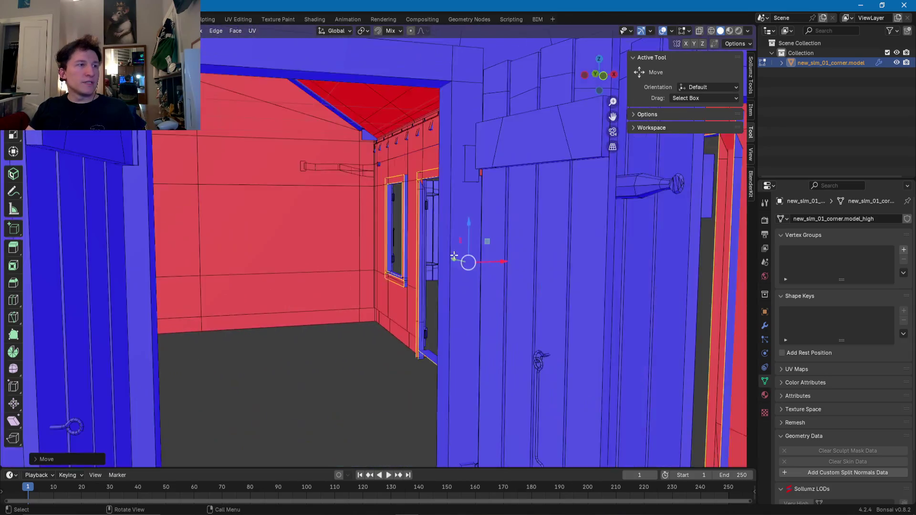
middle_click_drag(454, 257, 372, 292)
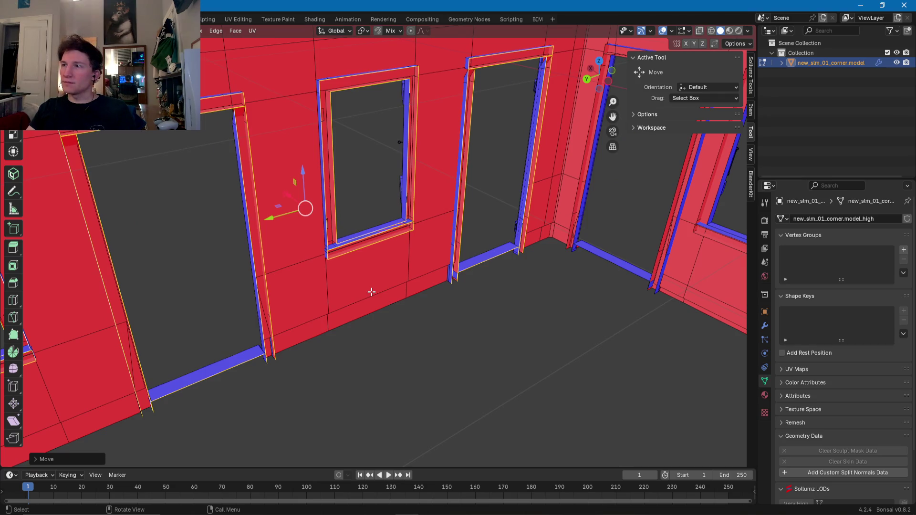
scroll(474, 286, "down", 10)
mouse_move(516, 280)
middle_mouse_down()
mouse_move(427, 286)
mouse_move(584, 249)
middle_mouse_up()
scroll(449, 280, "down", 3)
mouse_move(442, 268)
middle_mouse_down()
mouse_move(395, 269)
mouse_move(423, 276)
middle_mouse_up()
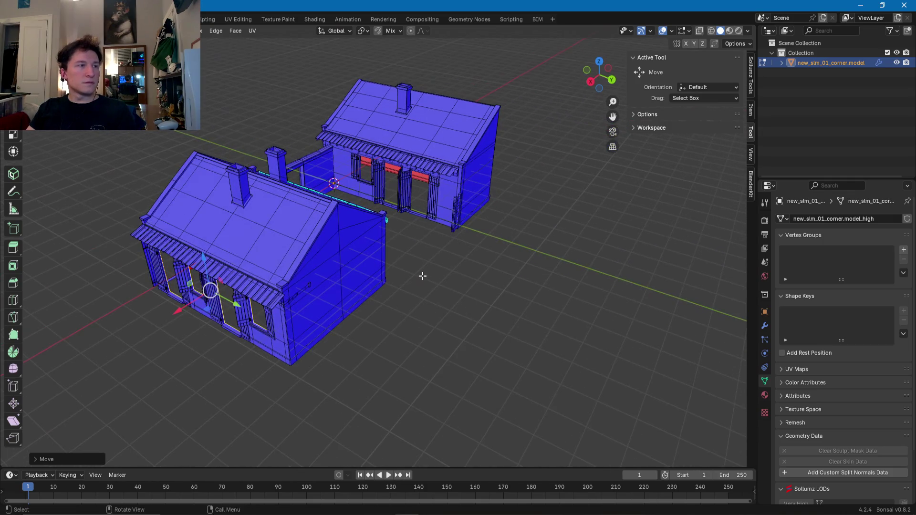
- Confirm the corner model object's name in the Outliner
double_click(809, 63)
left_click(848, 63)
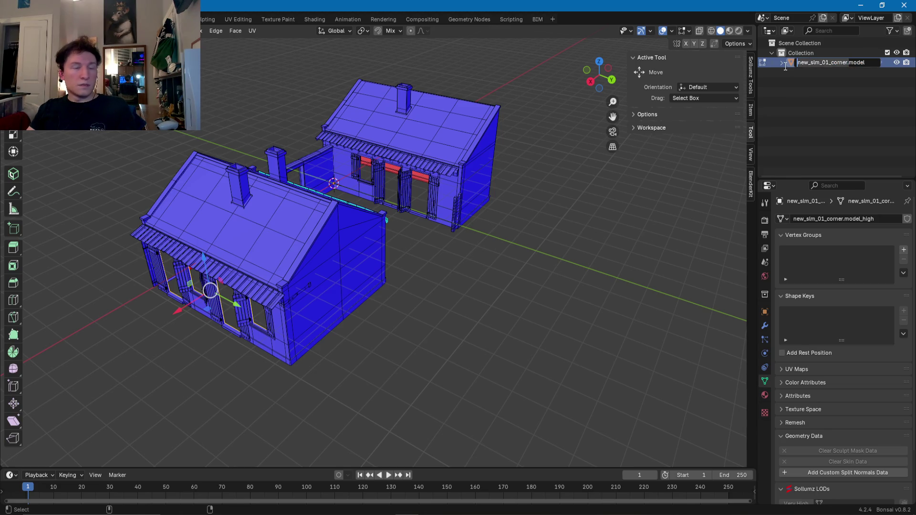
key("Return")
- Bring up Blender's Save As file browser from the File menu
left_click(22, 19)
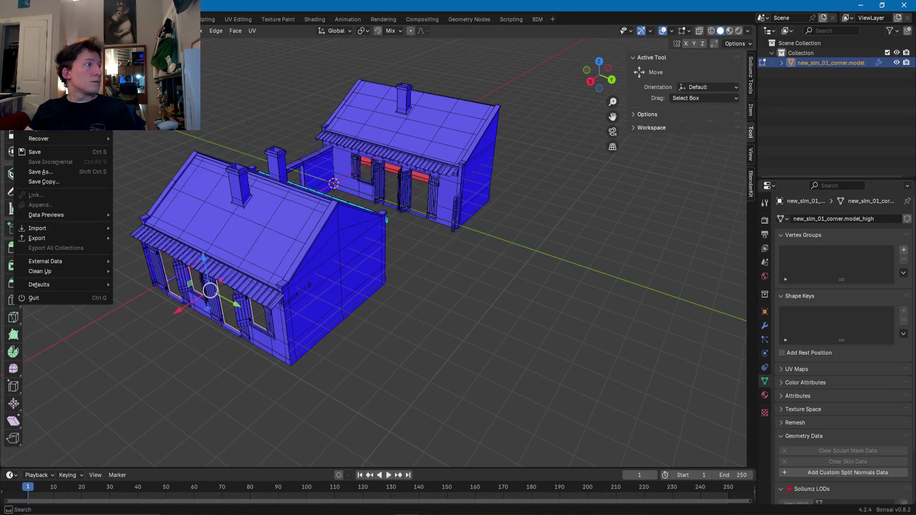
mouse_move(59, 239)
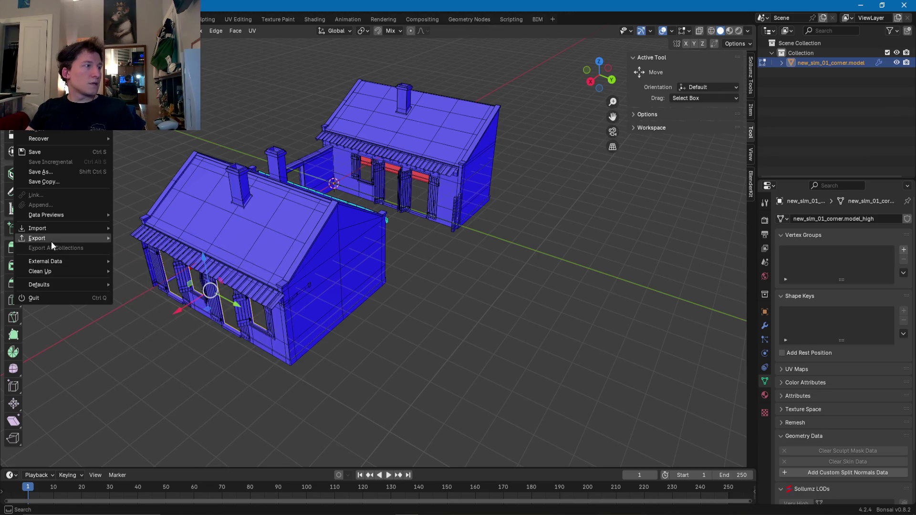
left_click(45, 171)
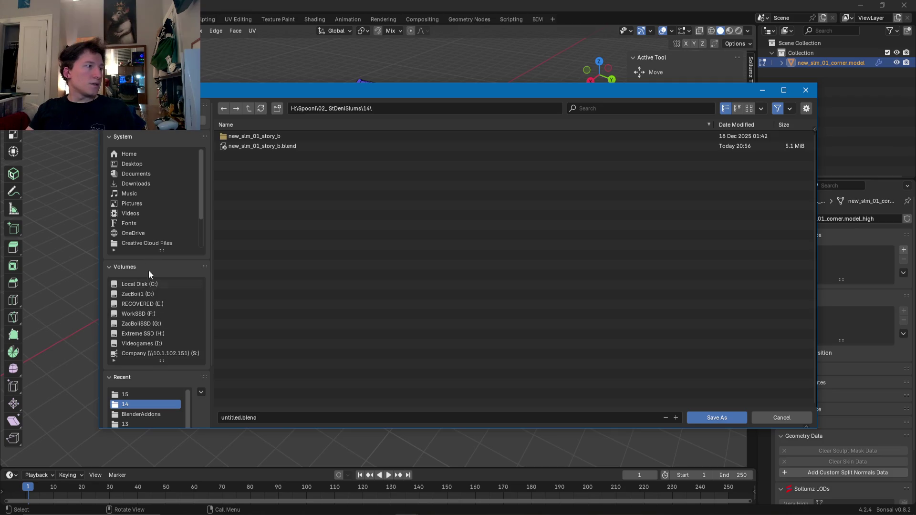
- Save the scene as new_slm_01_corner.blend in Extreme SSD's Spooni\02_StDeniSlums\15 folder
left_click(144, 333)
double_click(230, 137)
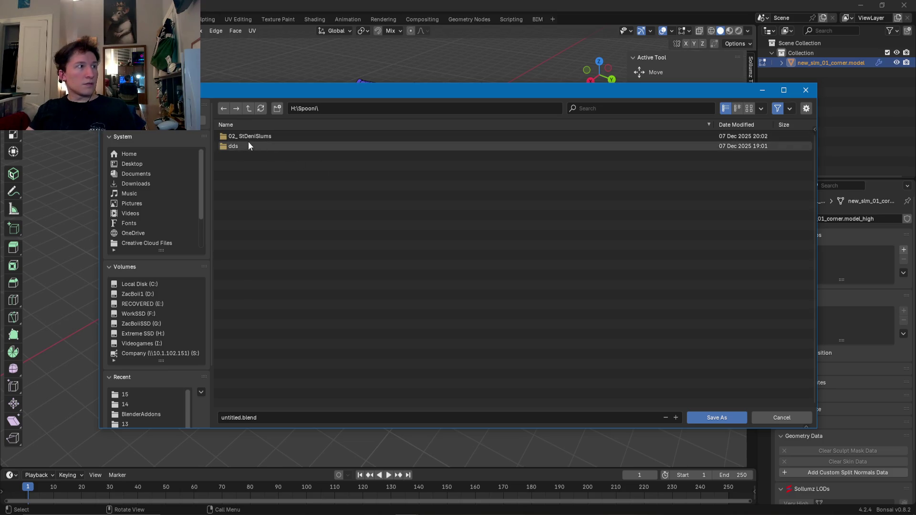
left_click(245, 137)
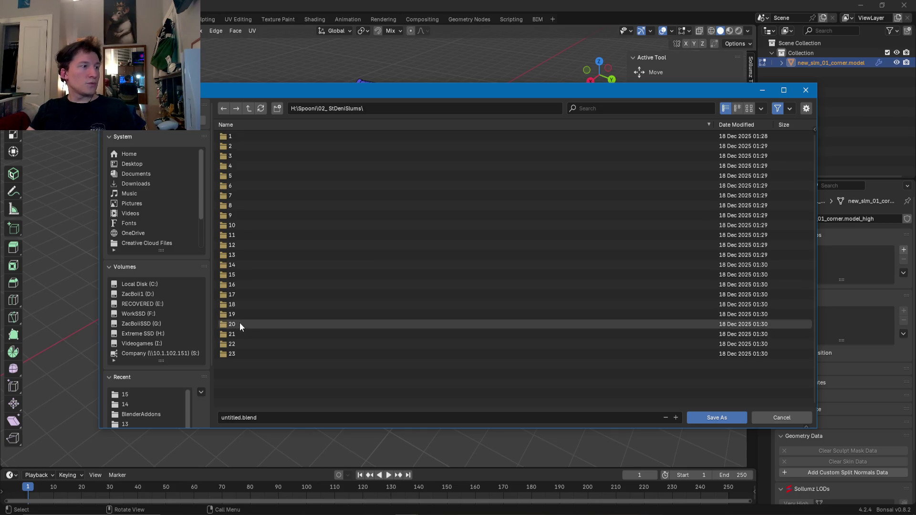
left_click(236, 277)
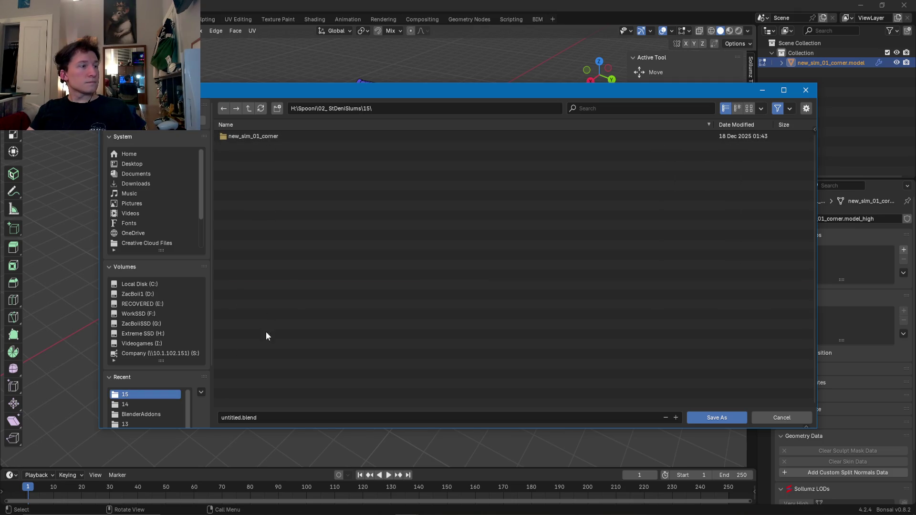
left_click(259, 418)
type("new_slm_01_corner.")
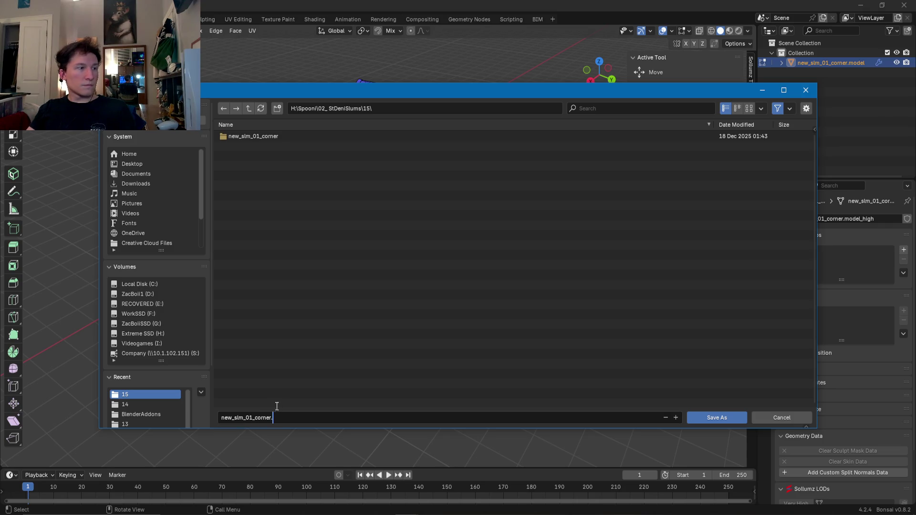
key("BackSpace")
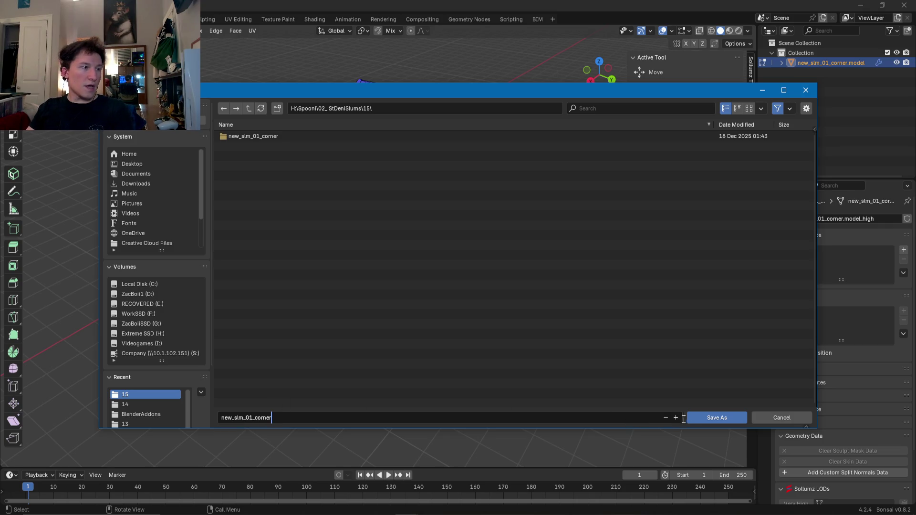
key("Return")
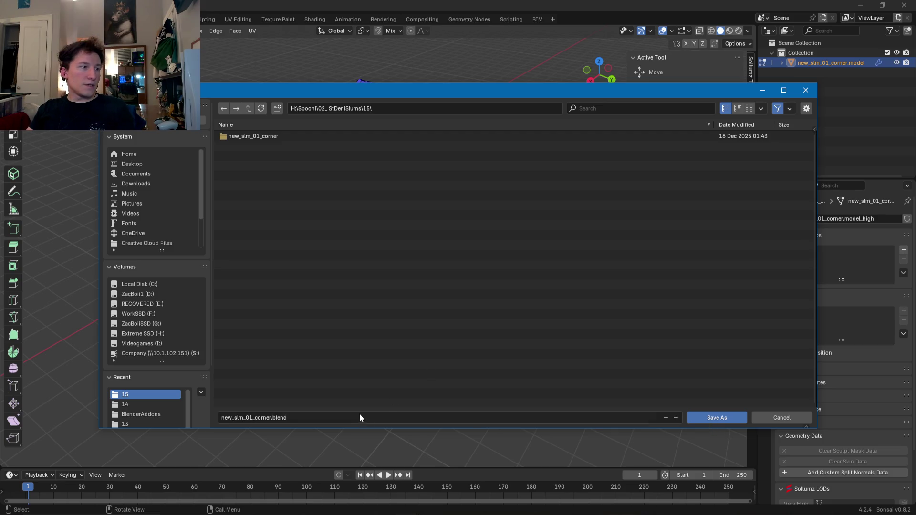
left_click(717, 418)
- Return to Object Mode and orbit around the houses
key("Tab")
middle_click_drag(488, 308, 461, 303)
left_click(22, 20)
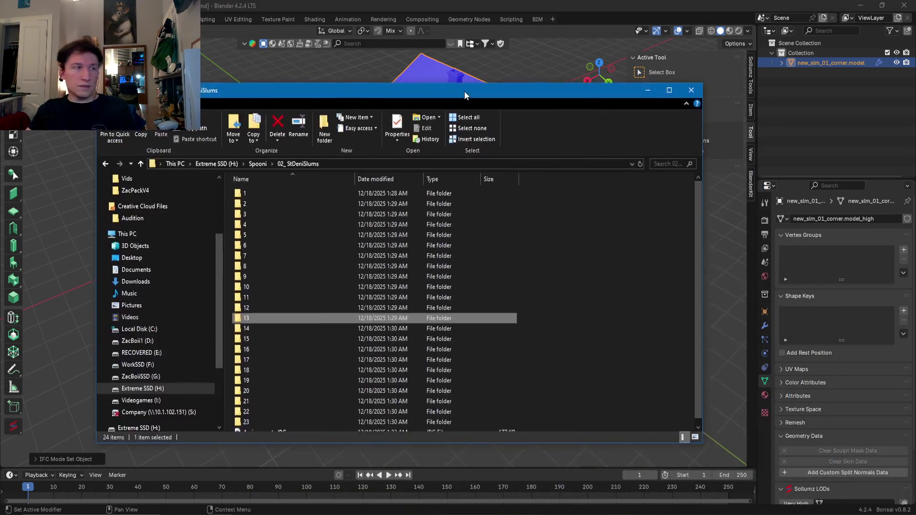
- Delete the new_slm_01_corner folder from folder 15 and new_slm_01_story_b from folder 14
double_click(271, 315)
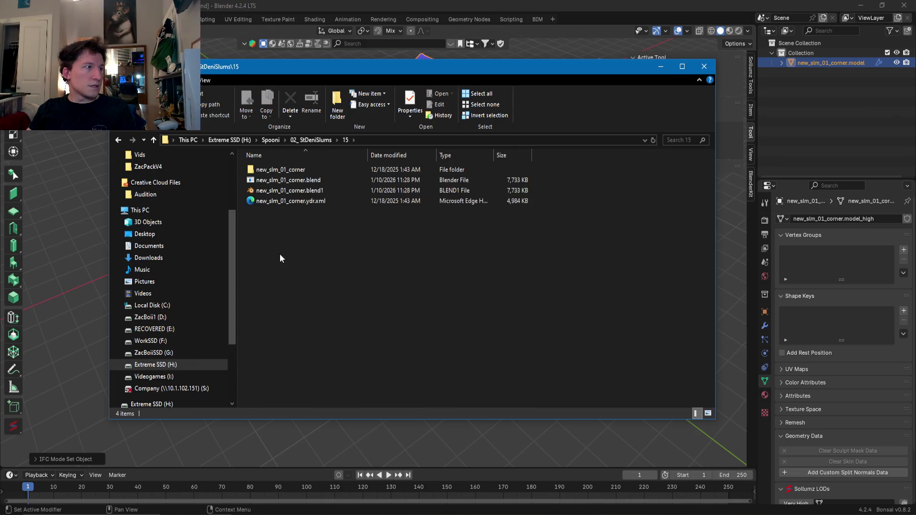
left_click(282, 171)
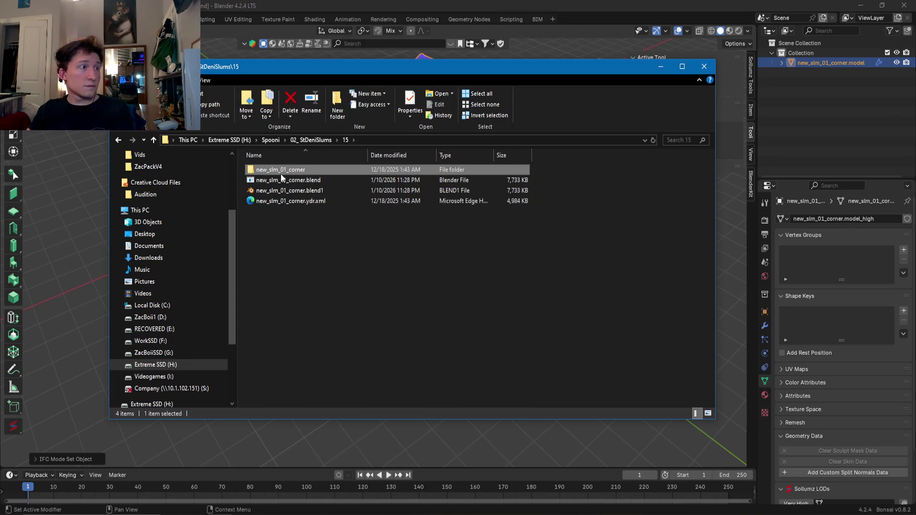
key("Delete")
left_click(314, 138)
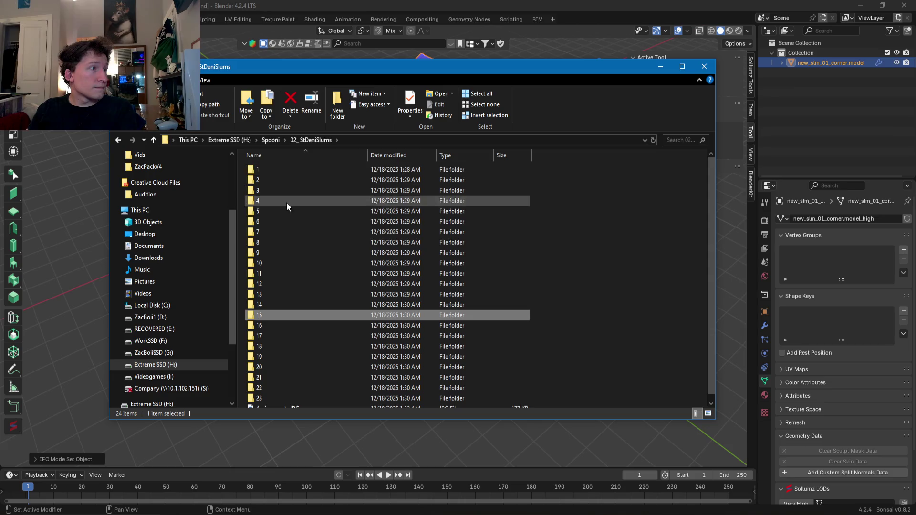
double_click(270, 304)
left_click(288, 172)
key("Delete")
- Check folder 13, reopen folder 15, then switch back to the Google Slides presentation
left_click(312, 139)
double_click(266, 295)
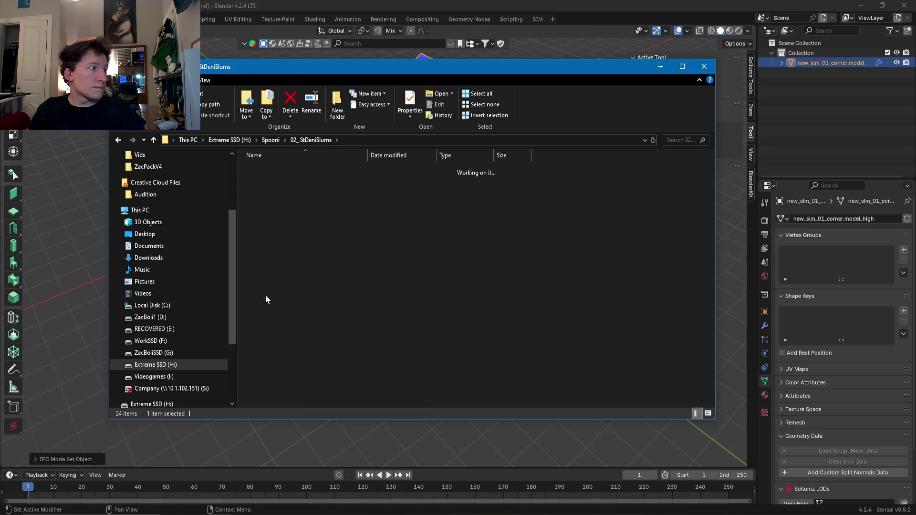
left_click(315, 140)
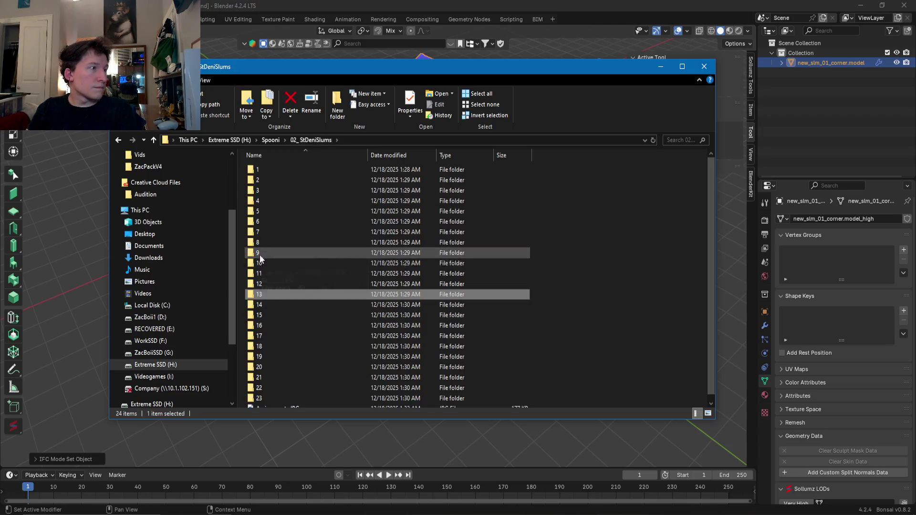
double_click(260, 315)
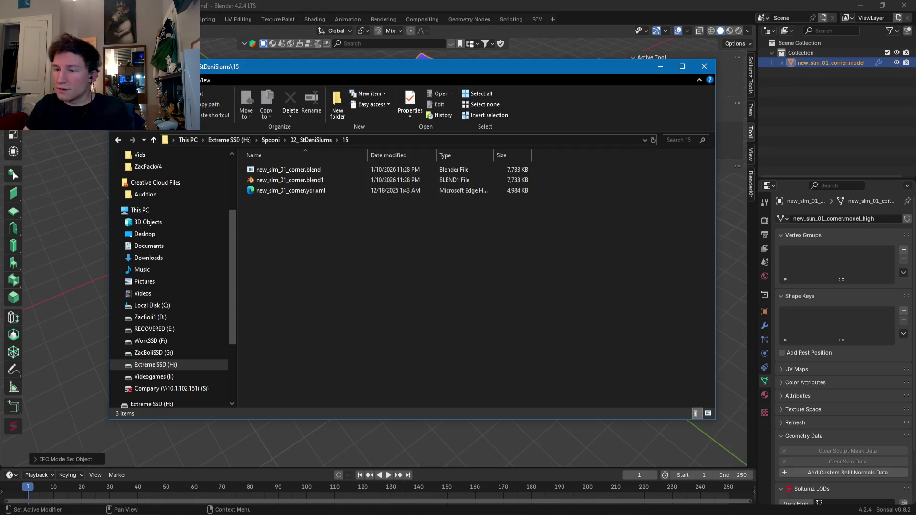
key("super+d")
key("super+d")
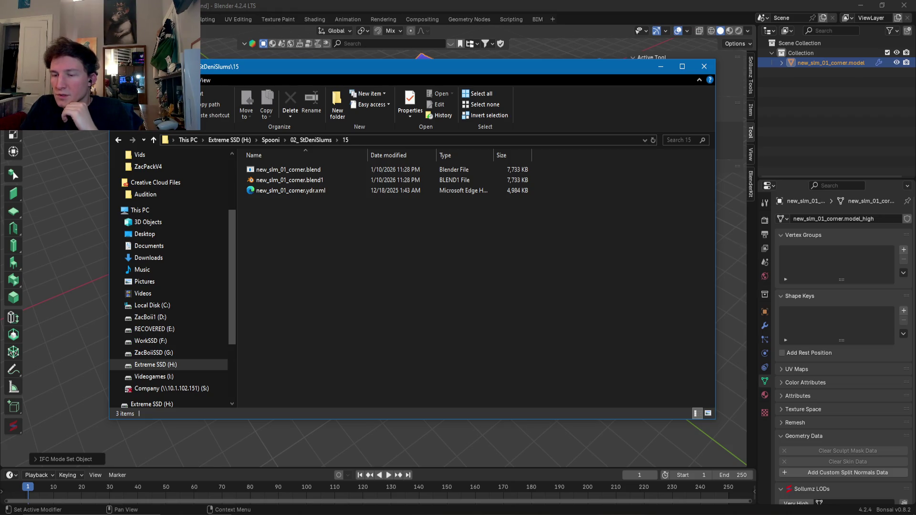
key("alt+Tab")
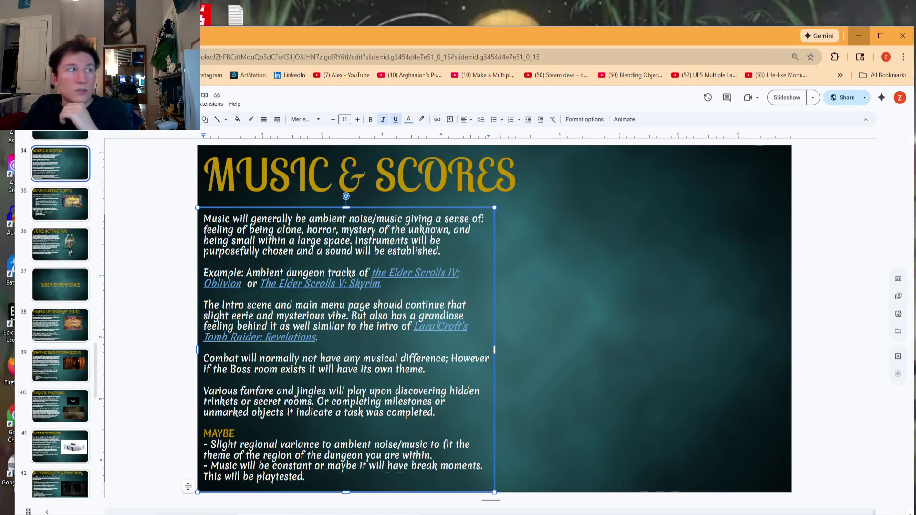
- Leave Google Slides for the folder 15 Explorer window, then bring the YouTube video window forward
key("alt+Tab")
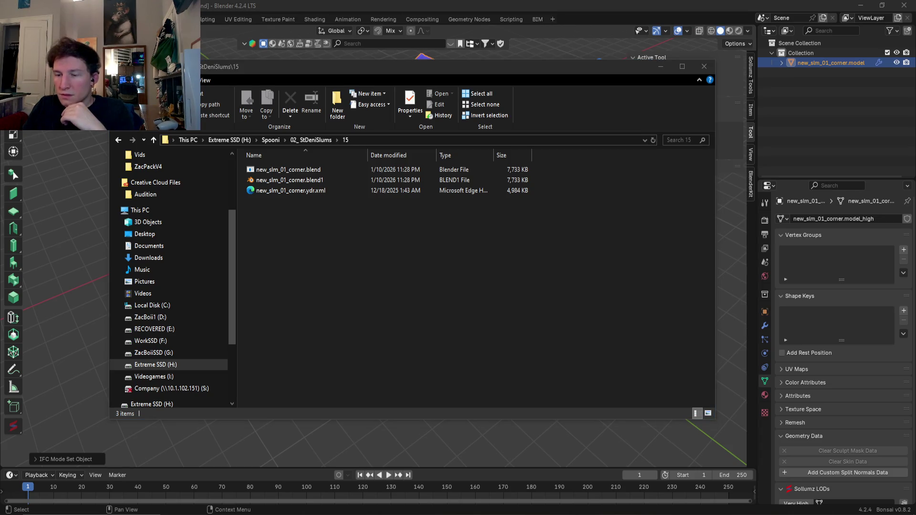
key("alt+Tab")
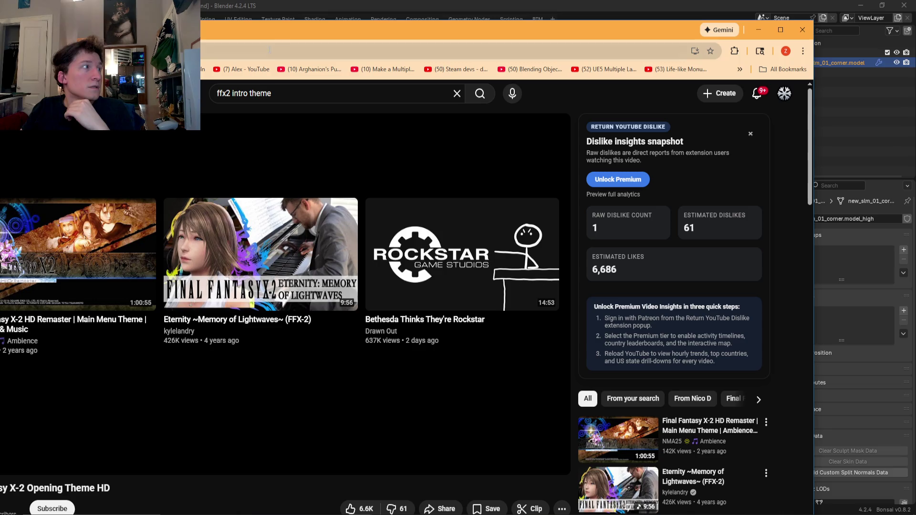
- Minimize YouTube and move File Explorer up from folder 15 to the Spooni folder
key("super+Down")
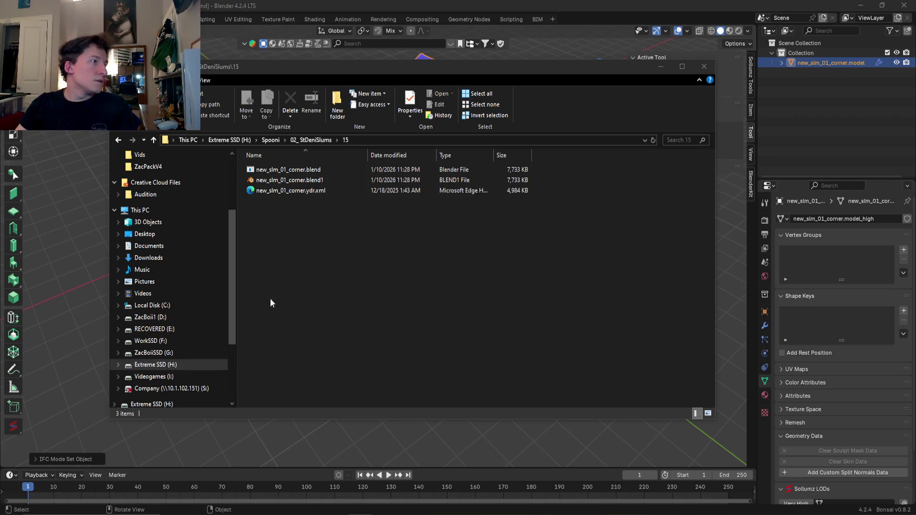
left_click(302, 181)
left_click(271, 140)
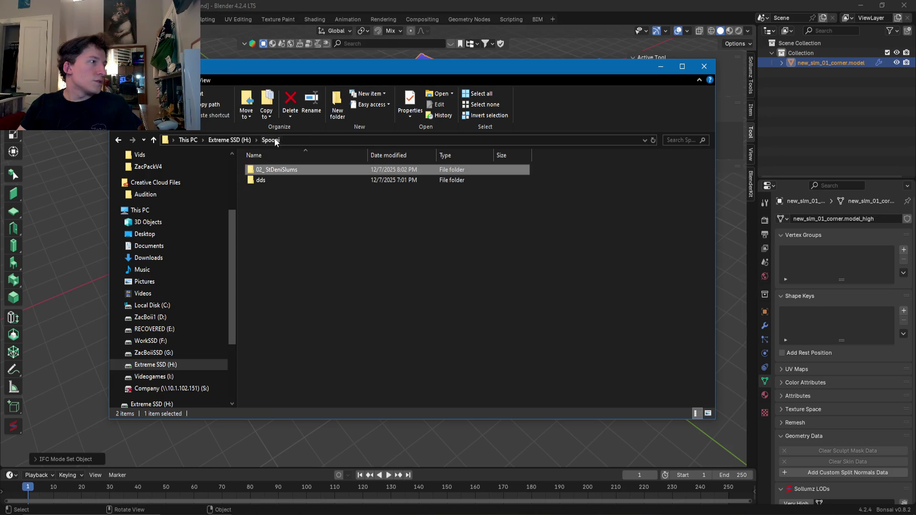
- Bring Blender to the front and deselect both corner houses
left_click(661, 67)
scroll(373, 275, "down", 2)
middle_click_drag(403, 267, 379, 225)
left_click(380, 224)
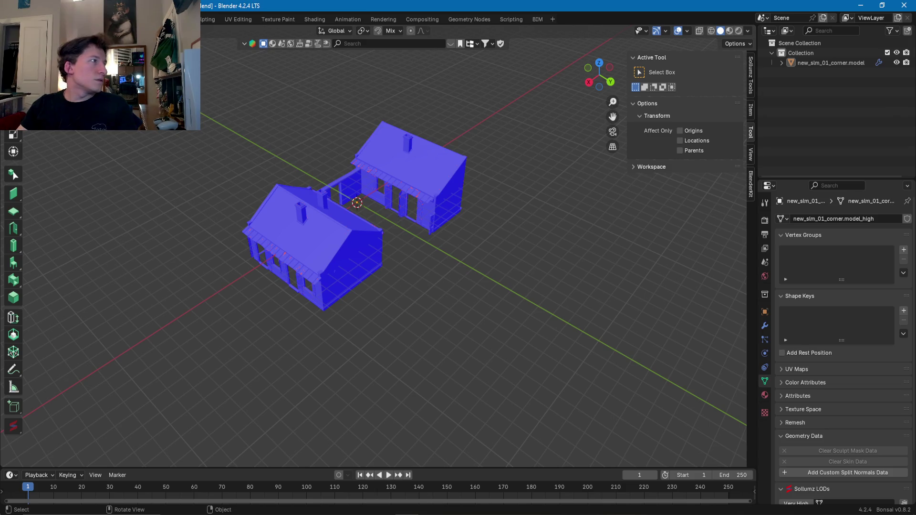
- Save new_slm_01_corner.blend and start a fresh General scene
left_click(22, 19)
mouse_move(53, 229)
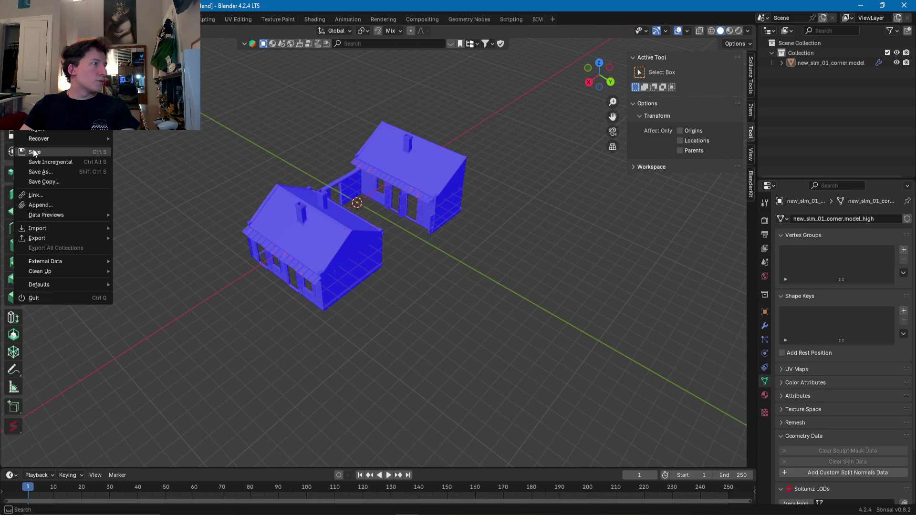
key("Escape")
left_click(19, 19)
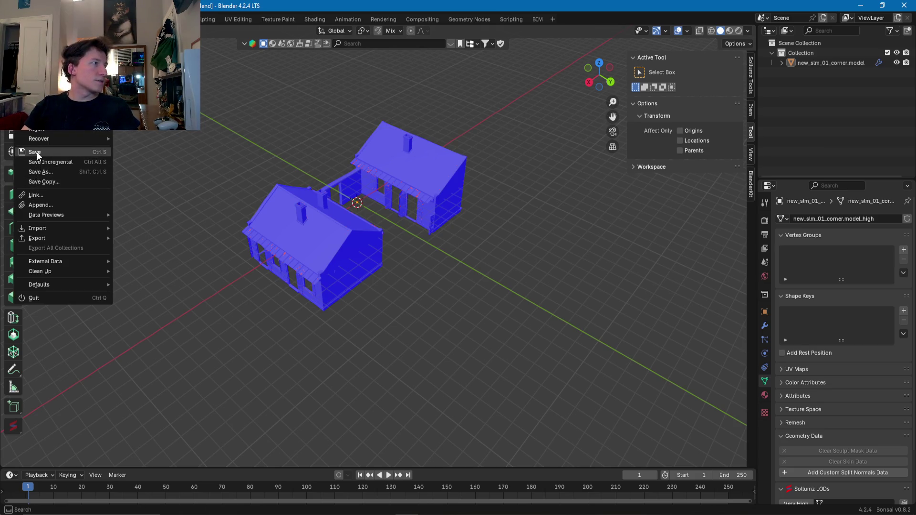
left_click(38, 153)
key("F4")
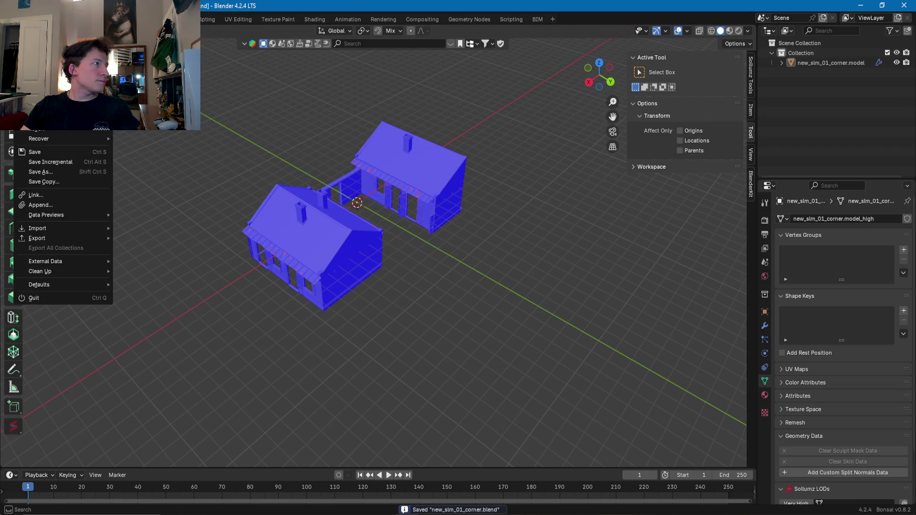
left_click(144, 97)
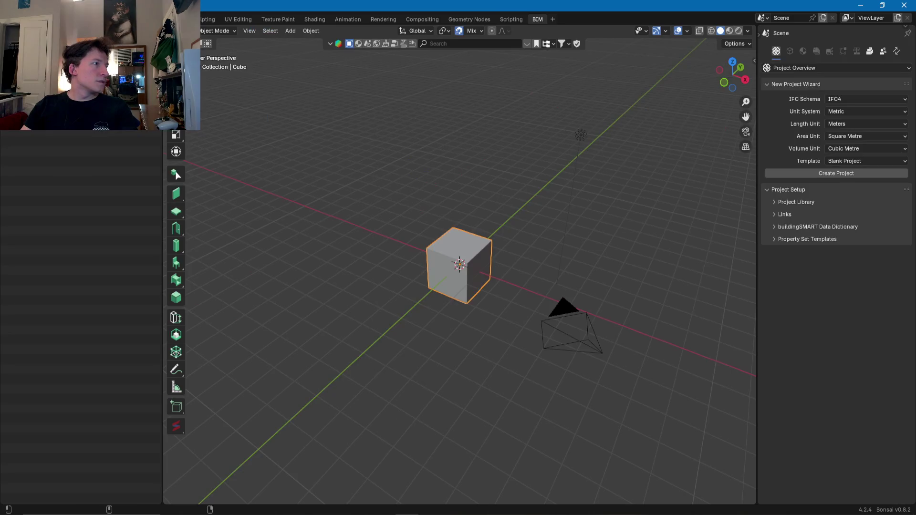
- Delete the default objects, switch to the Layout workspace, and set the Sollumz game to RDR 2
key("a")
key("Delete")
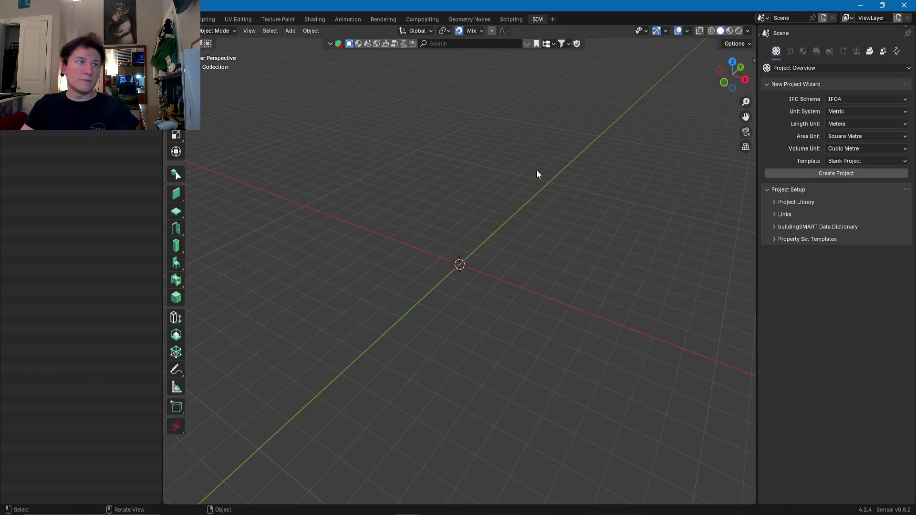
left_click(140, 19)
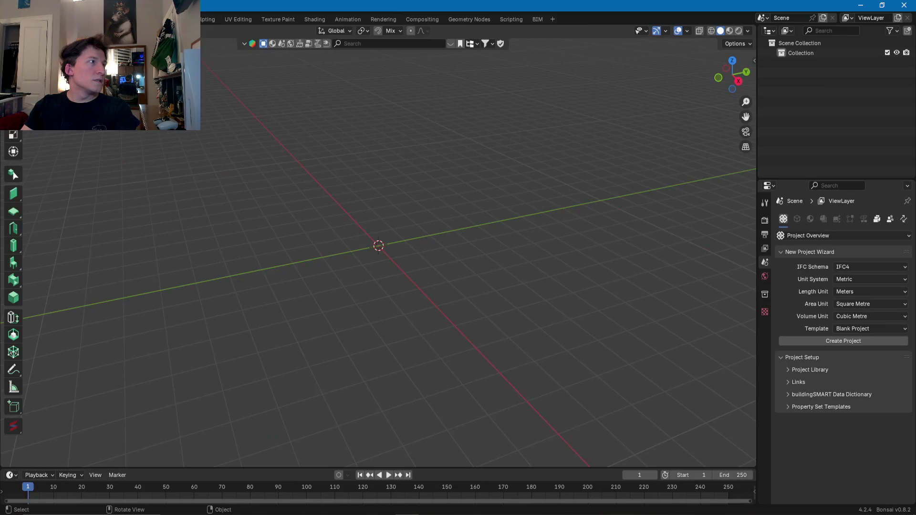
left_click(689, 32)
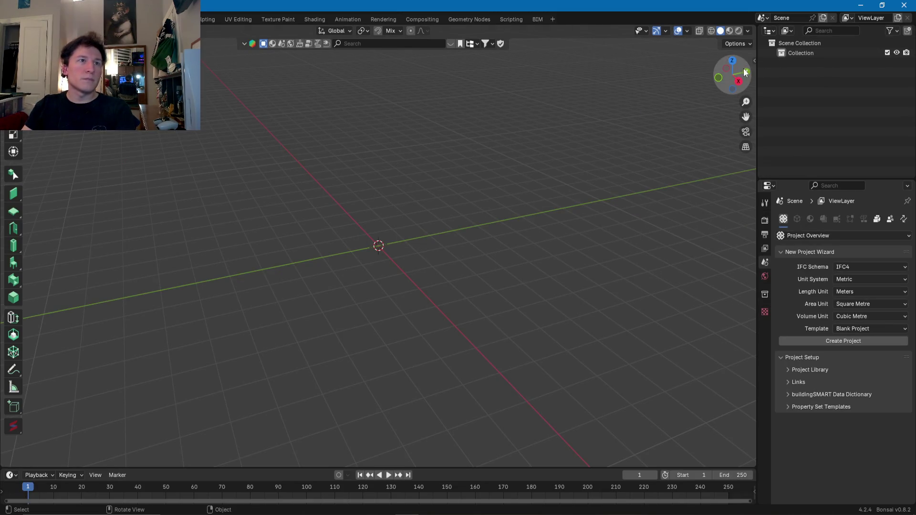
left_click(753, 59)
left_click(697, 70)
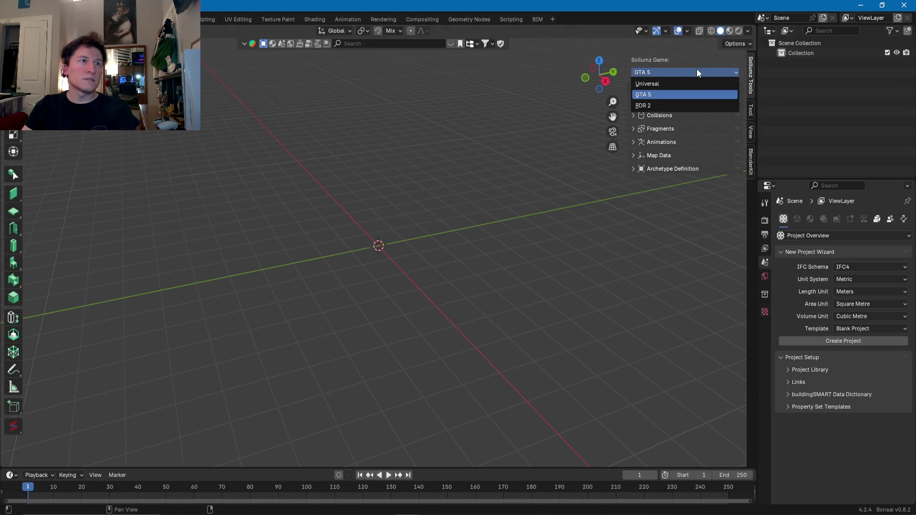
left_click(651, 103)
- Import new_slm_01_730_stpeter.ydr.xml from H: Spooni/02_StDeniSlums/16 as Codewalker XML
left_click(21, 19)
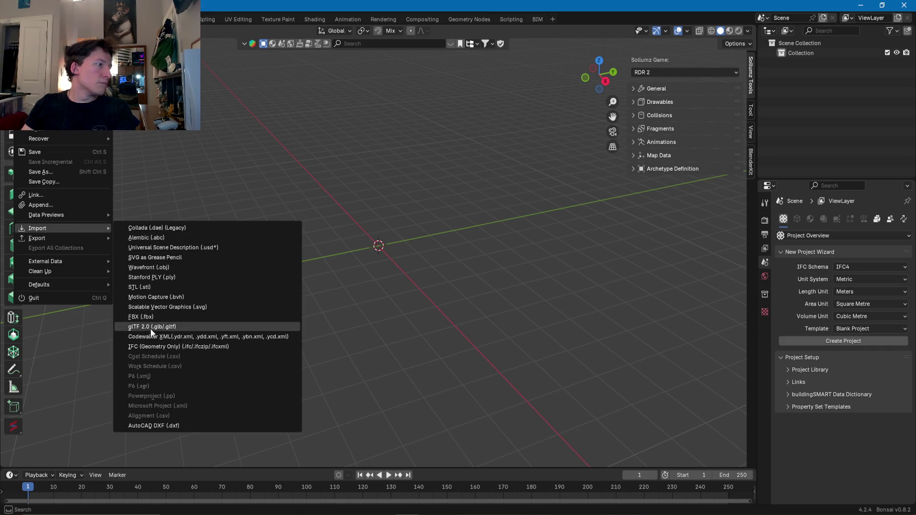
left_click(161, 337)
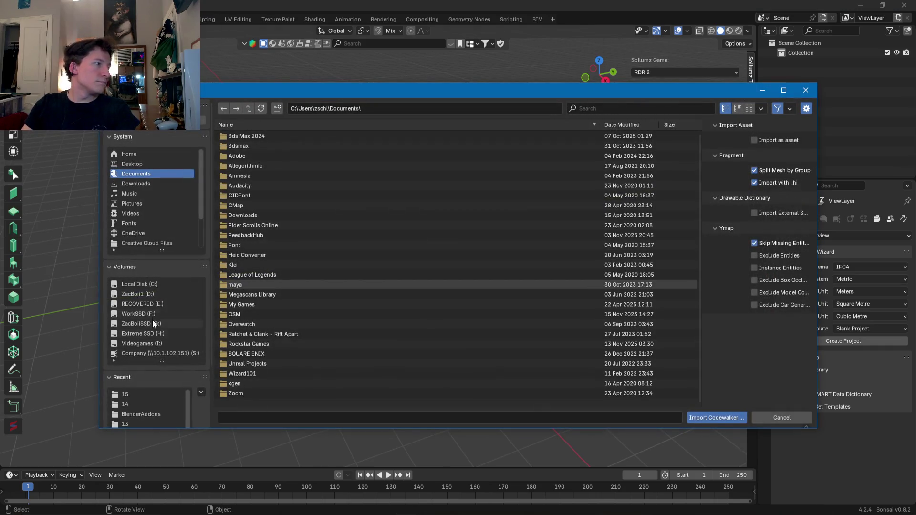
left_click(141, 336)
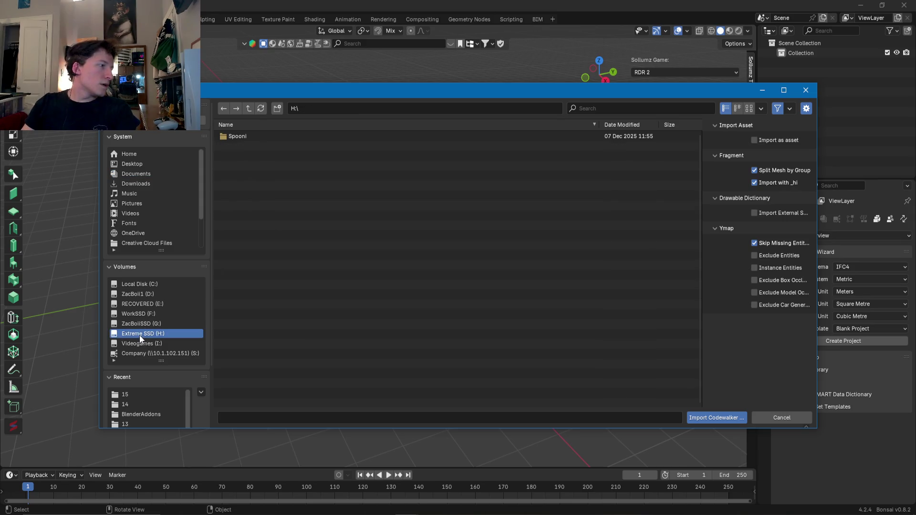
double_click(231, 136)
double_click(238, 137)
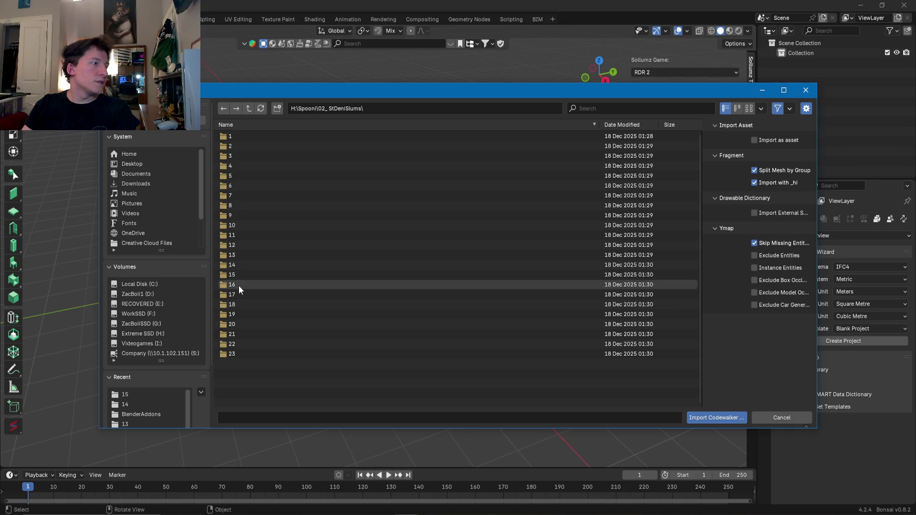
double_click(238, 285)
left_click(265, 147)
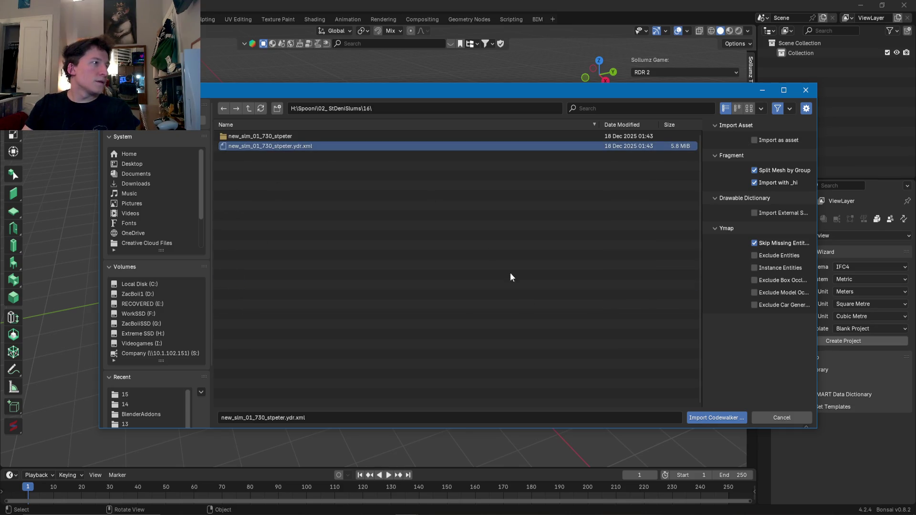
left_click(713, 418)
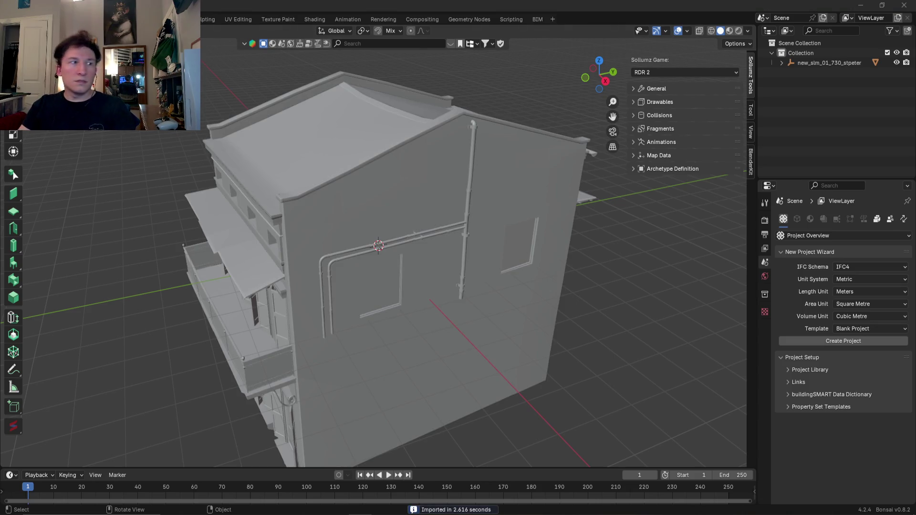
- Inspect the imported building, briefly entering and leaving Edit Mode, then deselect it
mouse_move(254, 308)
middle_mouse_down()
mouse_move(357, 296)
mouse_move(215, 301)
mouse_move(125, 291)
mouse_move(149, 260)
mouse_move(327, 285)
mouse_move(363, 274)
mouse_move(350, 279)
mouse_move(525, 291)
mouse_move(443, 304)
mouse_move(400, 343)
middle_mouse_up()
scroll(344, 284, "up", 6)
left_click(420, 304)
key("Tab")
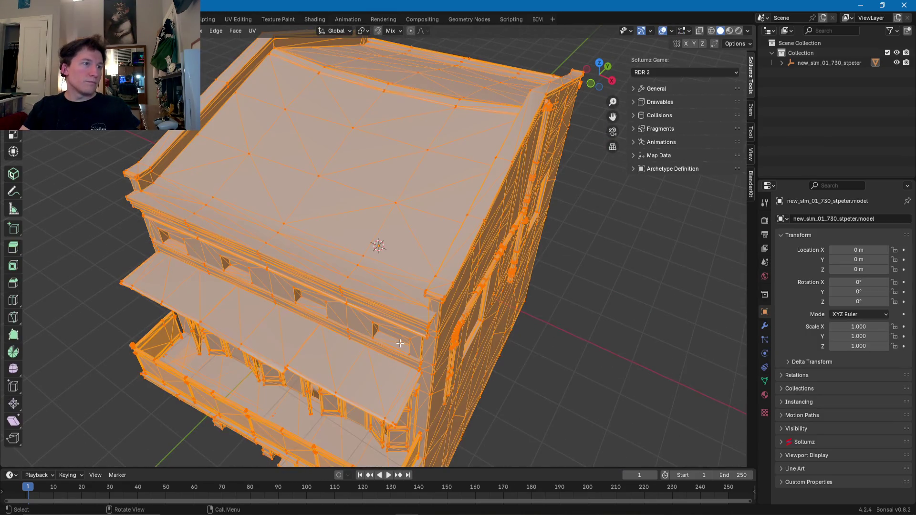
scroll(402, 337, "down", 5)
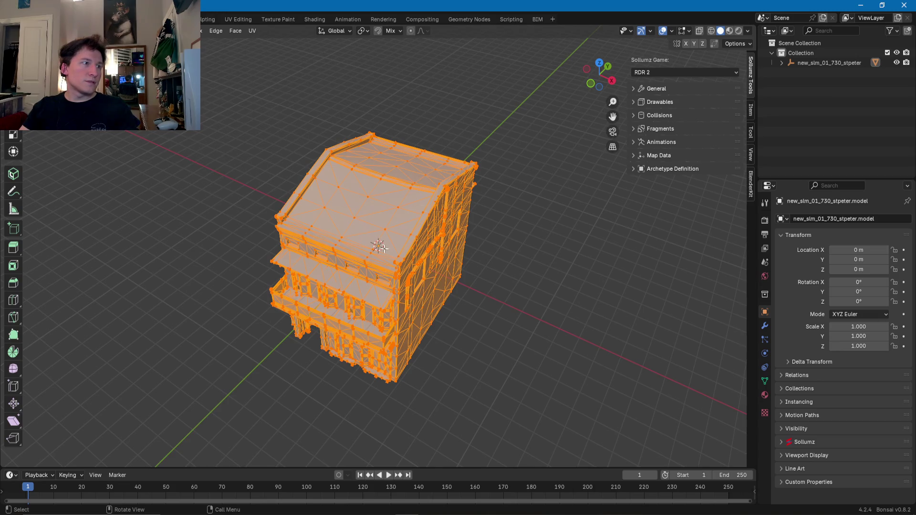
middle_click_drag(381, 248, 393, 250)
key("Tab")
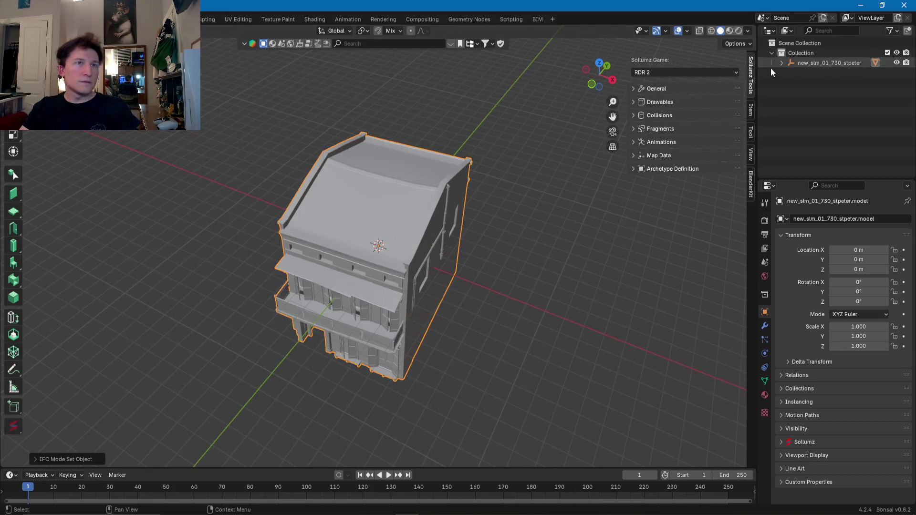
key("alt+a")
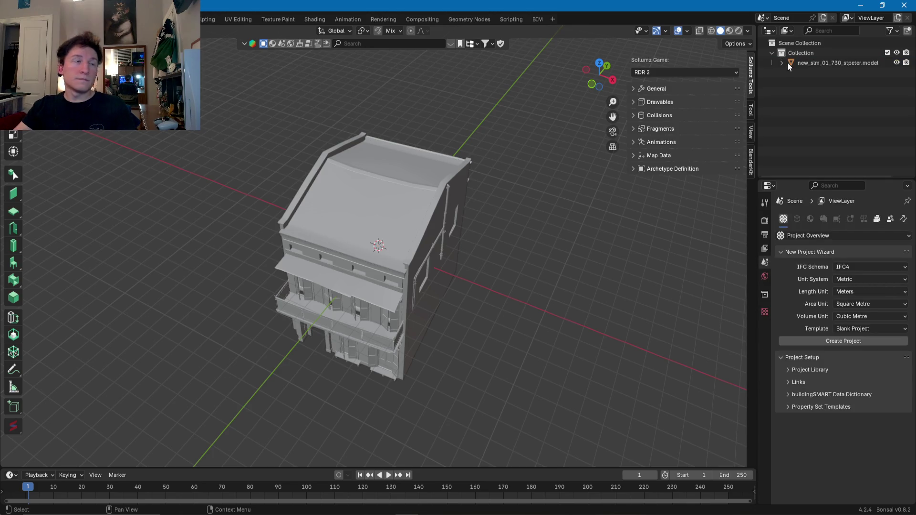
- From top view, rotate the St Peter model -5° about Z and enter Edit Mode
left_click(389, 211)
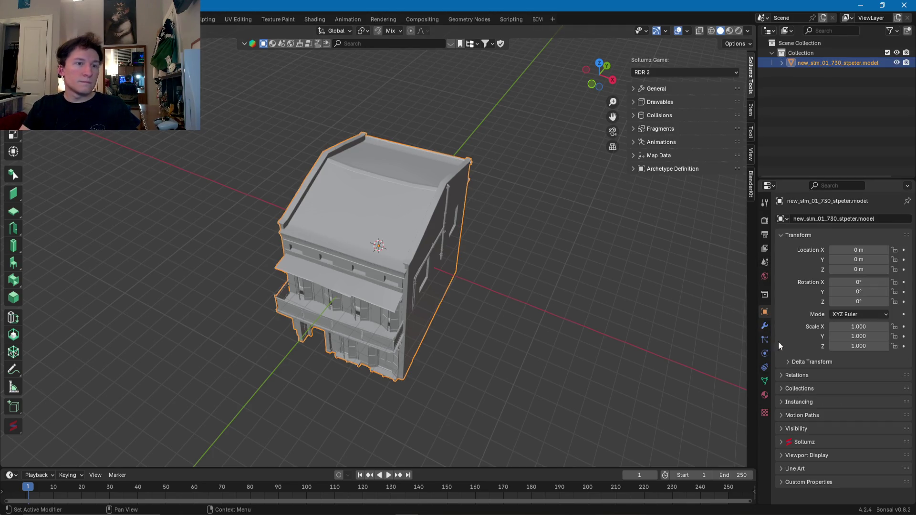
left_click(599, 62)
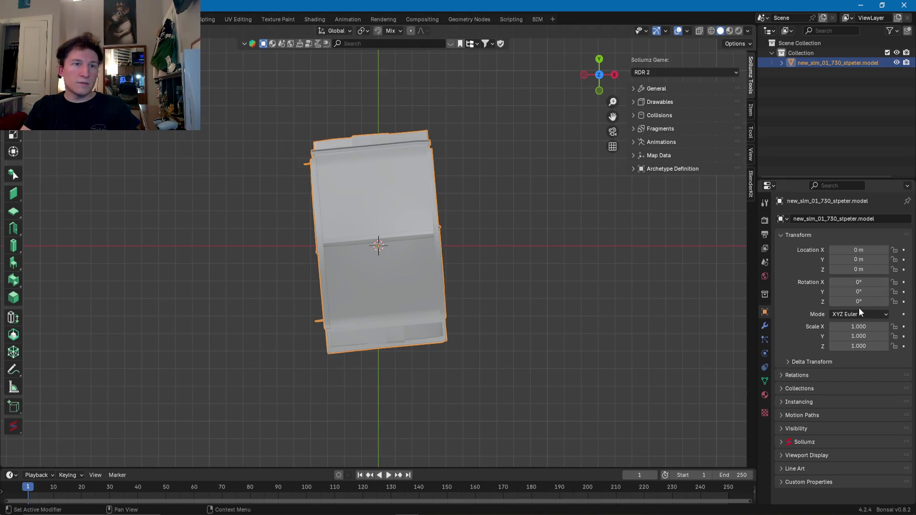
left_click_drag(860, 302, 841, 302)
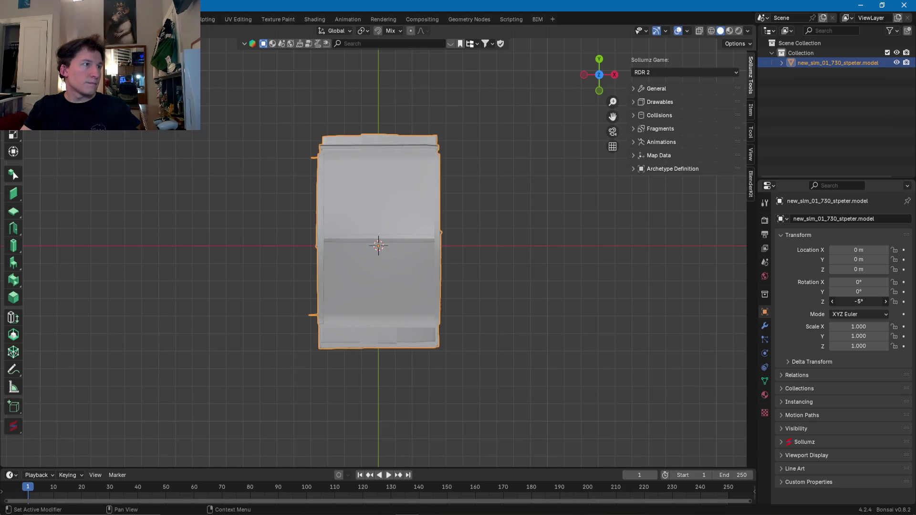
middle_click_drag(472, 306, 462, 214)
scroll(460, 259, "up", 6)
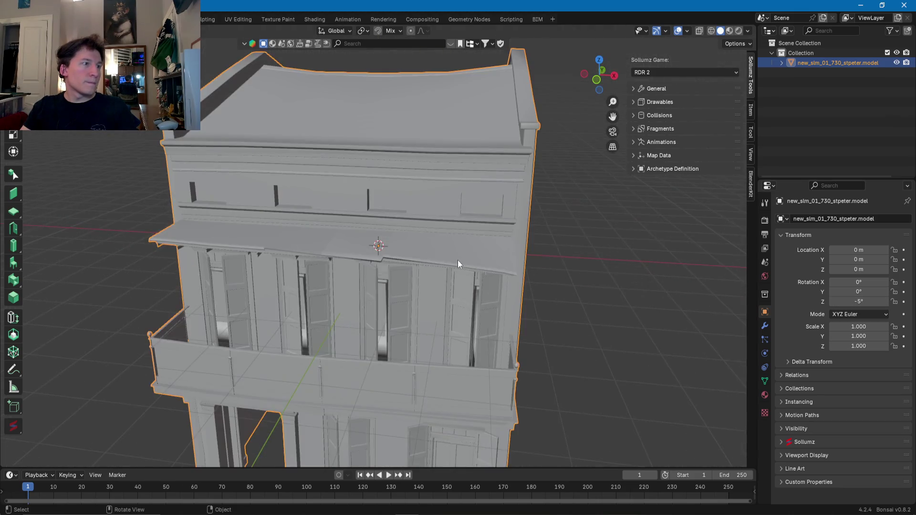
mouse_move(439, 261)
middle_mouse_down()
mouse_move(448, 278)
mouse_move(435, 274)
middle_mouse_up()
key("Tab")
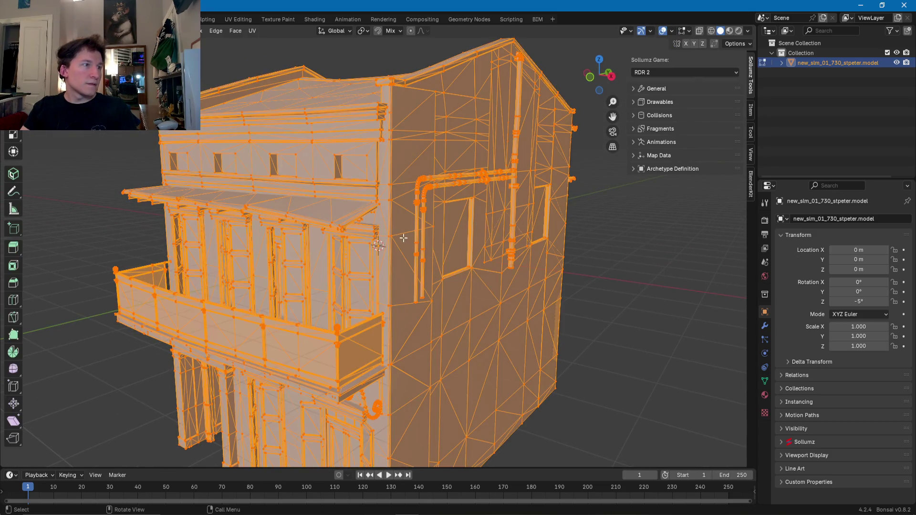
- Merge the building's overlapping vertices by distance, removing 16153 vertices
middle_click_drag(407, 240, 396, 206)
left_click(174, 30)
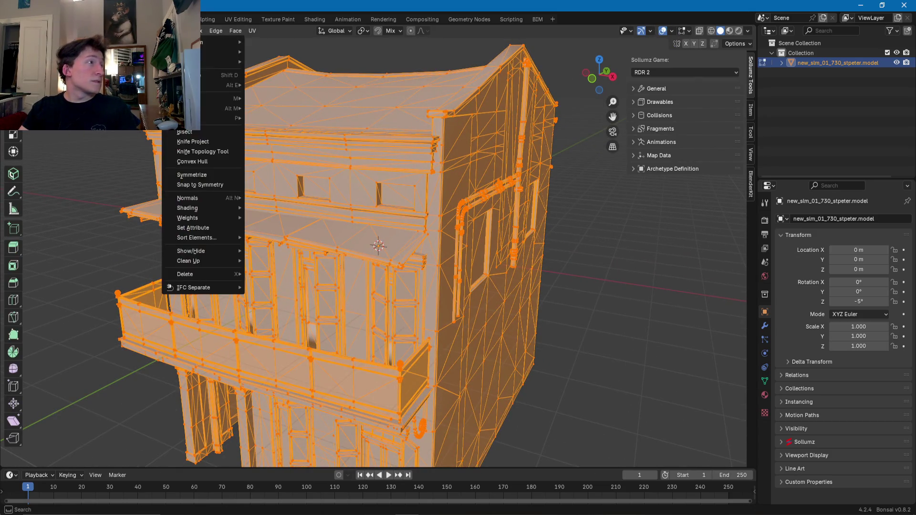
mouse_move(195, 261)
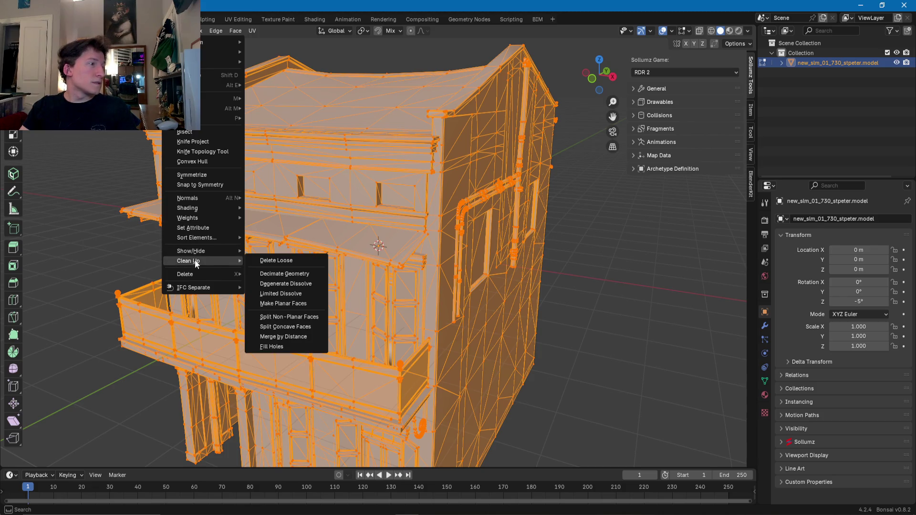
left_click(279, 337)
- In face select mode, convert the mesh's triangles to quads and shade it flat
middle_click_drag(389, 229, 394, 260)
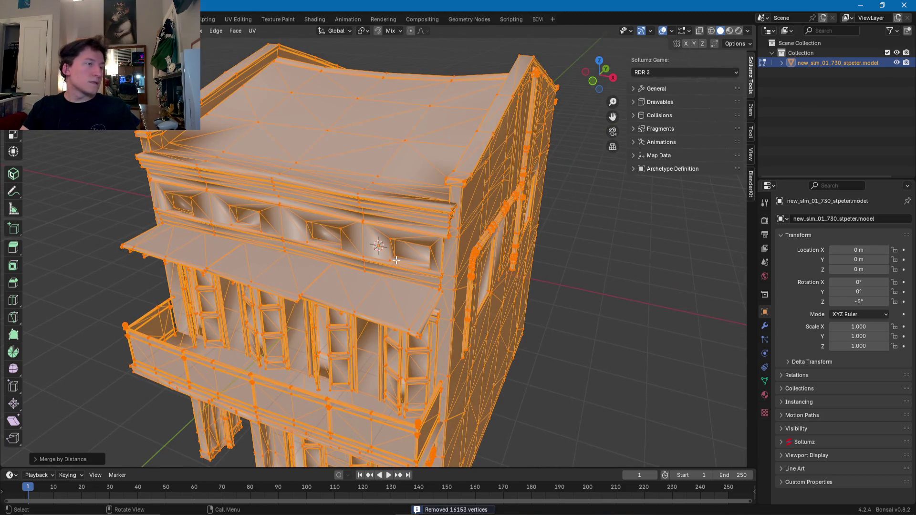
key("3")
right_click(400, 246)
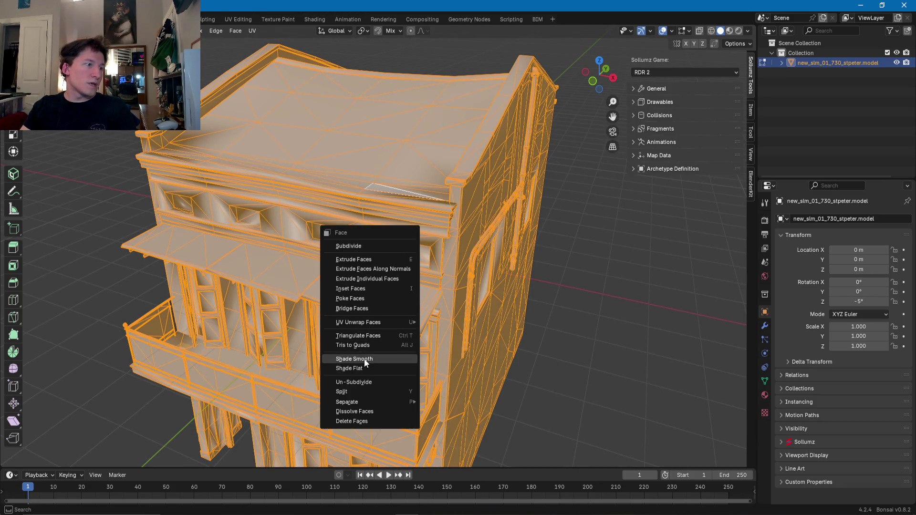
left_click(766, 381)
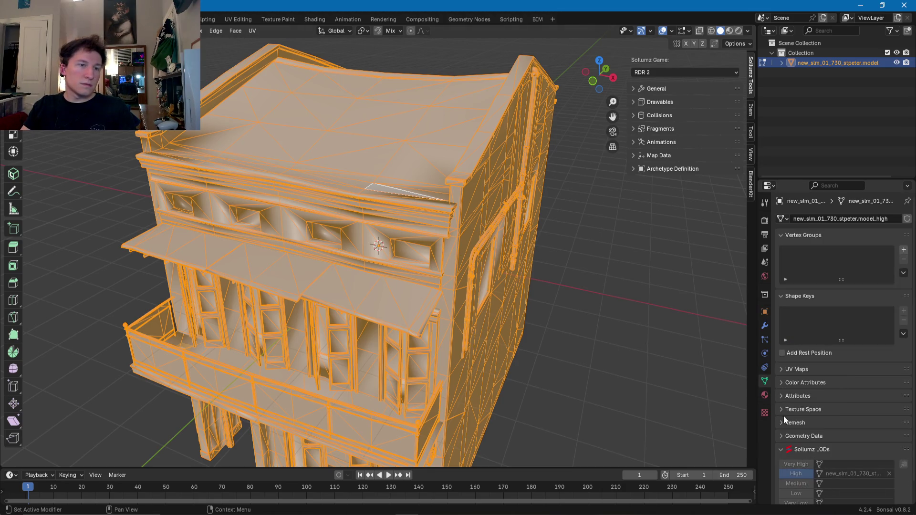
left_click(782, 437)
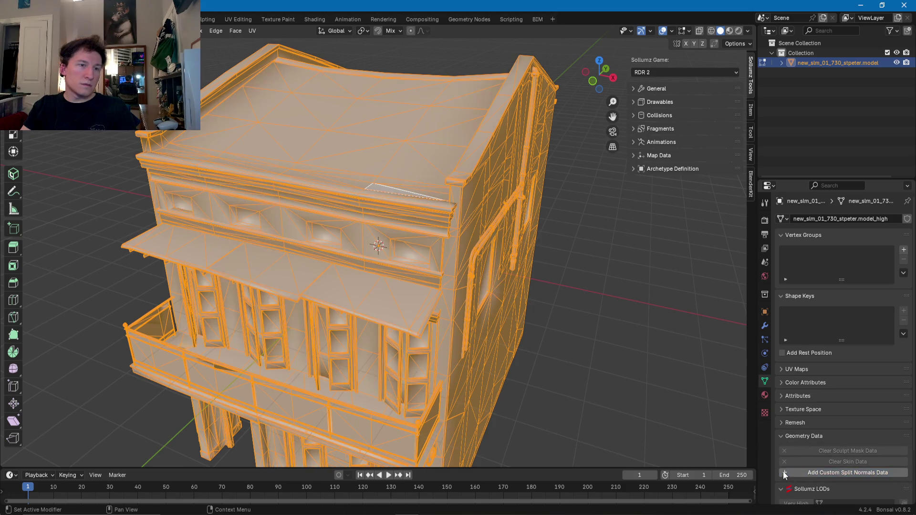
right_click(373, 222)
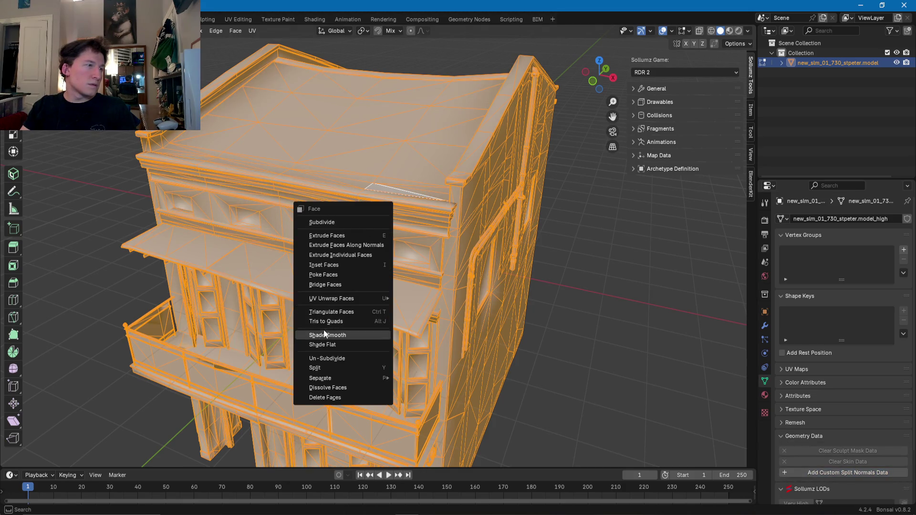
left_click(329, 319)
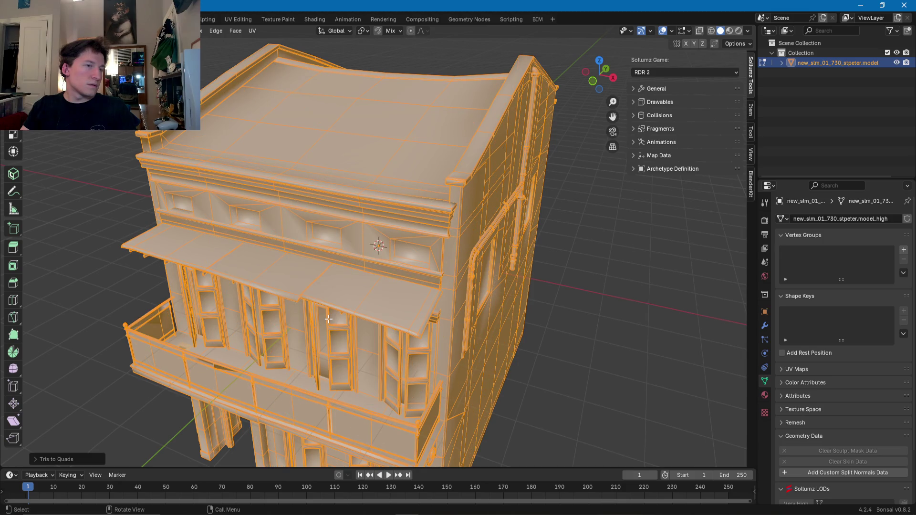
right_click(355, 277)
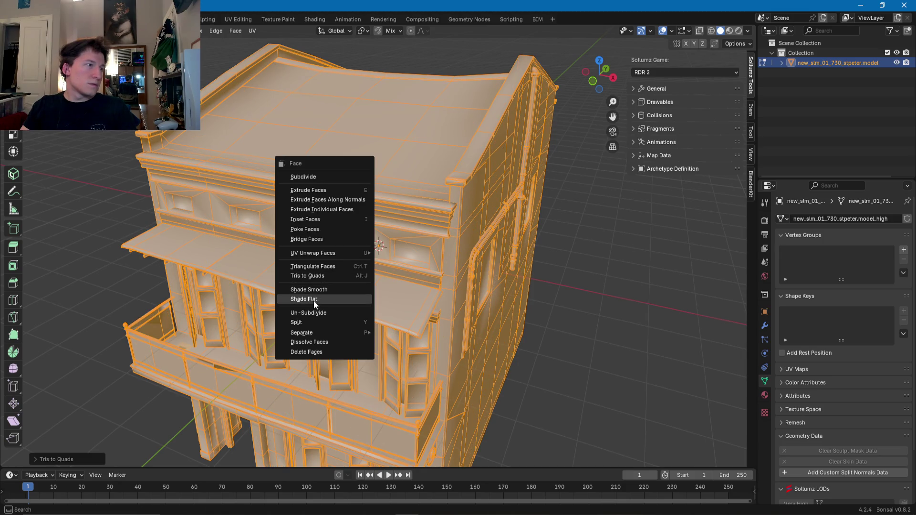
left_click(313, 300)
- Return the building to Object Mode and view it from the side
scroll(330, 297, "down", 2)
mouse_move(330, 298)
middle_mouse_down()
mouse_move(380, 246)
mouse_move(409, 279)
middle_mouse_up()
scroll(354, 276, "down", 4)
scroll(381, 245, "up", 5)
key("Tab")
mouse_move(427, 309)
middle_mouse_down()
mouse_move(362, 281)
mouse_move(429, 328)
middle_mouse_up()
scroll(409, 282, "up", 3)
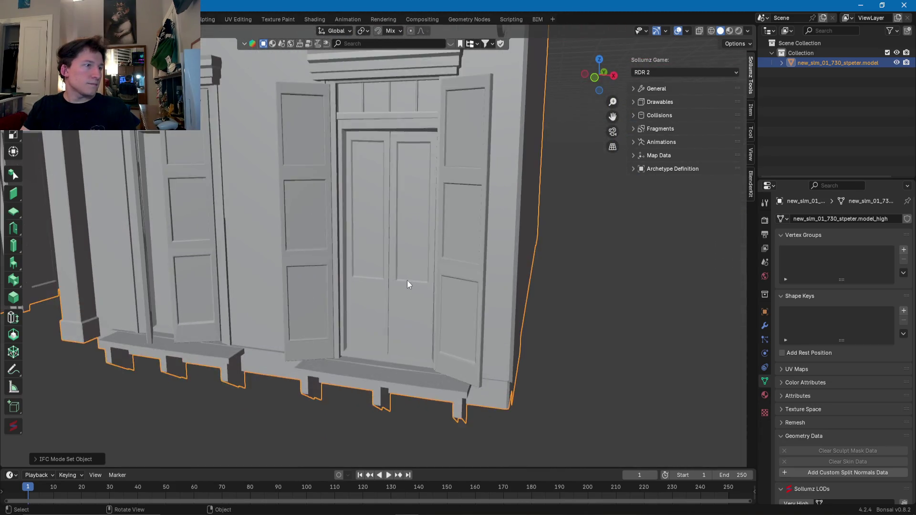
middle_click_drag(409, 282, 416, 288)
key("Tab")
key("alt+a")
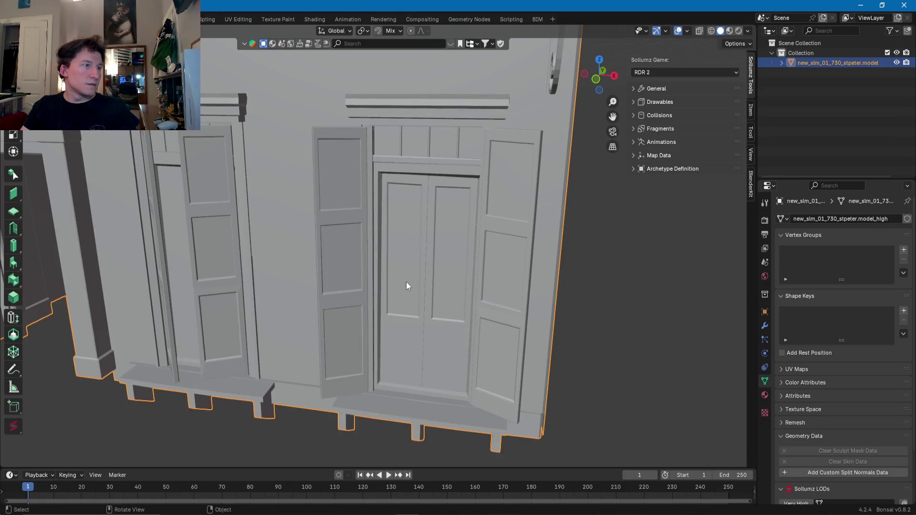
key("l")
key("ctrl+l")
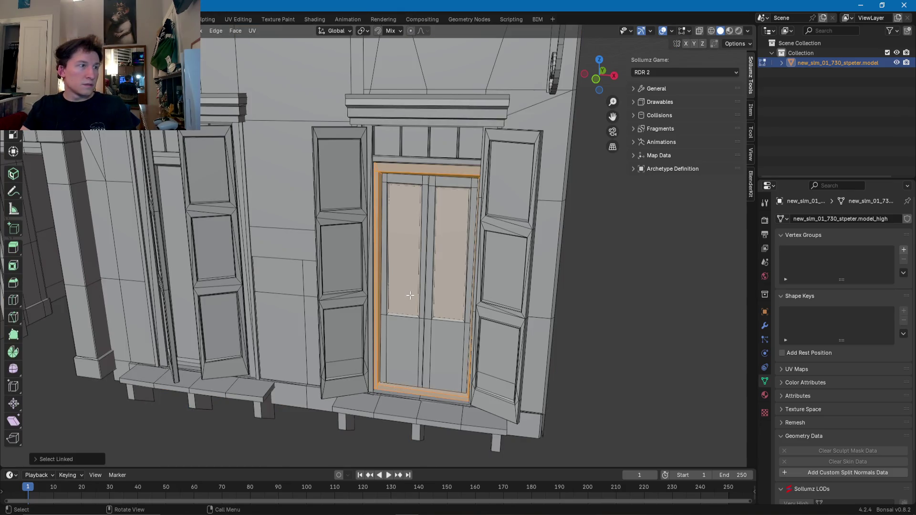
left_click(416, 330)
key("ctrl+l")
key("l")
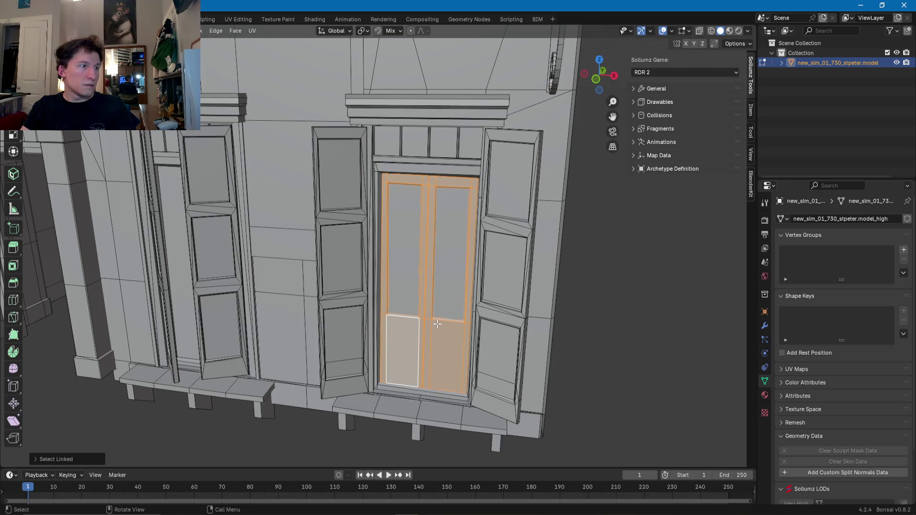
key("ctrl+l")
left_click(404, 326)
key("ctrl+l")
key("l")
key("ctrl+l")
scroll(412, 292, "up", 8)
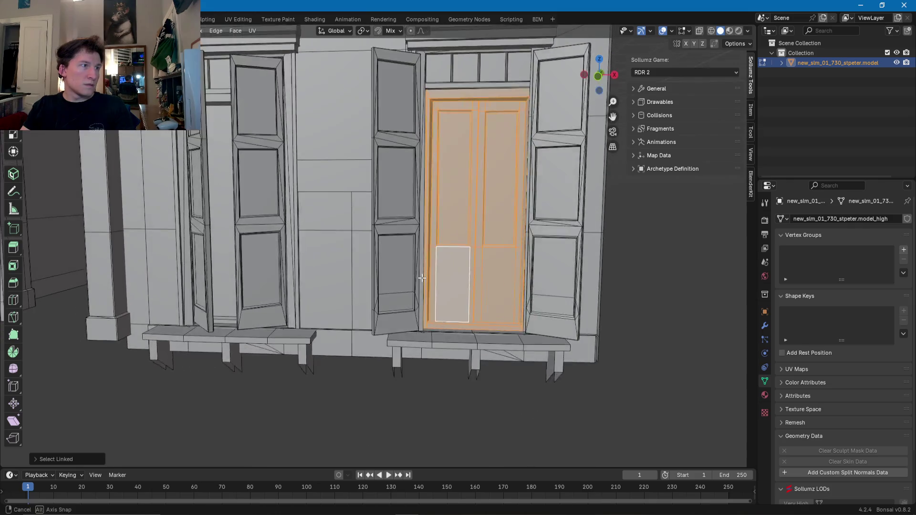
scroll(444, 263, "down", 3)
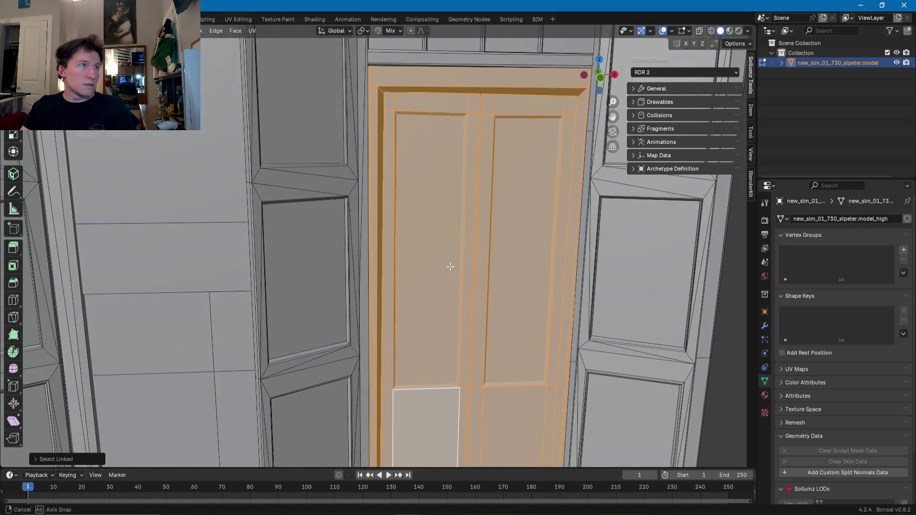
mouse_move(461, 268)
middle_mouse_down()
mouse_move(476, 278)
mouse_move(394, 260)
mouse_move(434, 284)
mouse_move(420, 291)
mouse_move(429, 336)
mouse_move(411, 251)
mouse_move(420, 262)
mouse_move(397, 251)
mouse_move(379, 225)
mouse_move(407, 259)
mouse_move(388, 259)
mouse_move(432, 272)
mouse_move(344, 247)
mouse_move(348, 219)
middle_mouse_up()
scroll(431, 272, "down", 2)
key("x")
left_click(380, 263)
key("ctrl+z")
middle_click_drag(351, 124, 339, 190)
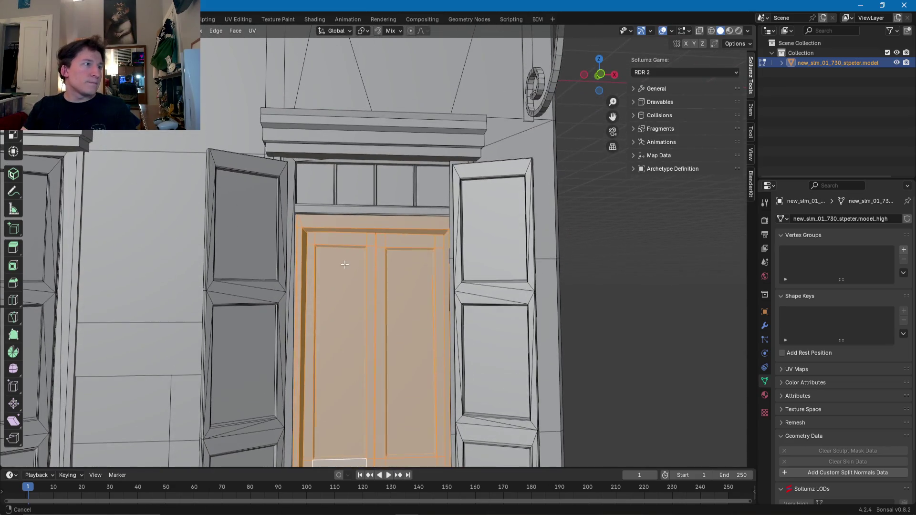
left_click(339, 191)
key("l")
key("l")
scroll(358, 187, "up", 5)
mouse_move(384, 178)
middle_mouse_down()
mouse_move(401, 180)
mouse_move(337, 164)
mouse_move(355, 168)
middle_mouse_up()
right_click(364, 168)
key("KP_Decimal")
scroll(372, 165, "down", 3)
key("a")
key("alt+a")
- Select the box's side, top and front faces covering the door
left_click(475, 148)
left_click(447, 125, "shift")
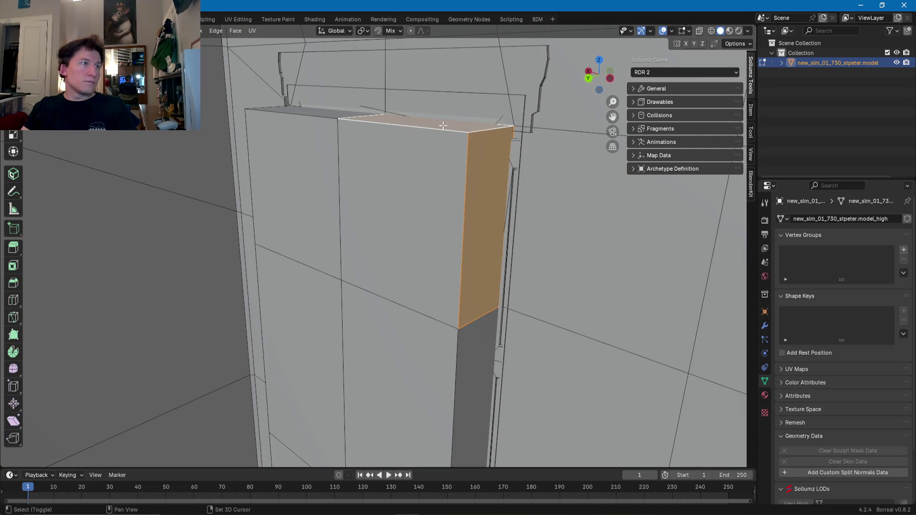
middle_click_drag(447, 125, 362, 143)
left_click(285, 147, "shift")
middle_click_drag(285, 147, 253, 199)
left_click(254, 199, "shift")
mouse_move(306, 293)
middle_mouse_down()
mouse_move(267, 205)
mouse_move(284, 302)
mouse_move(303, 272)
mouse_move(345, 297)
middle_mouse_up()
left_click(443, 342, "shift")
left_click(503, 341, "shift")
mouse_move(503, 341)
middle_mouse_down()
mouse_move(378, 374)
mouse_move(378, 338)
mouse_move(485, 307)
middle_mouse_up()
left_click(488, 282, "shift")
- Add the remaining front faces of the box and delete them all, revealing the door
mouse_move(490, 96)
middle_mouse_down()
mouse_move(520, 141)
mouse_move(473, 147)
mouse_move(425, 262)
middle_mouse_up()
left_click(373, 172, "shift")
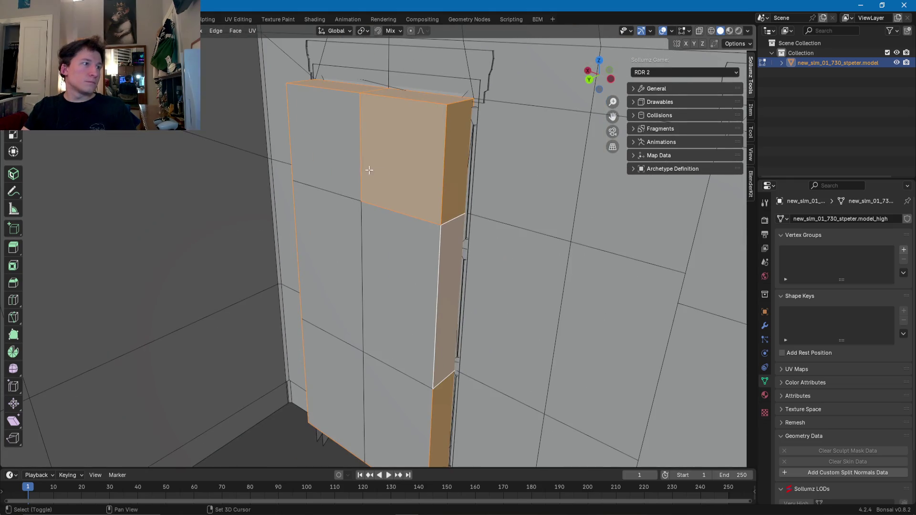
left_click(330, 143, "shift")
left_click(317, 241, "shift")
left_click(396, 268, "shift")
left_click(379, 379, "shift")
left_click(344, 370, "shift")
key("x")
left_click(345, 371)
- Select the door-frame strips and left door section as linked parts and delete them
mouse_move(343, 340)
middle_mouse_down()
mouse_move(392, 273)
mouse_move(200, 259)
mouse_move(246, 248)
mouse_move(288, 176)
middle_mouse_up()
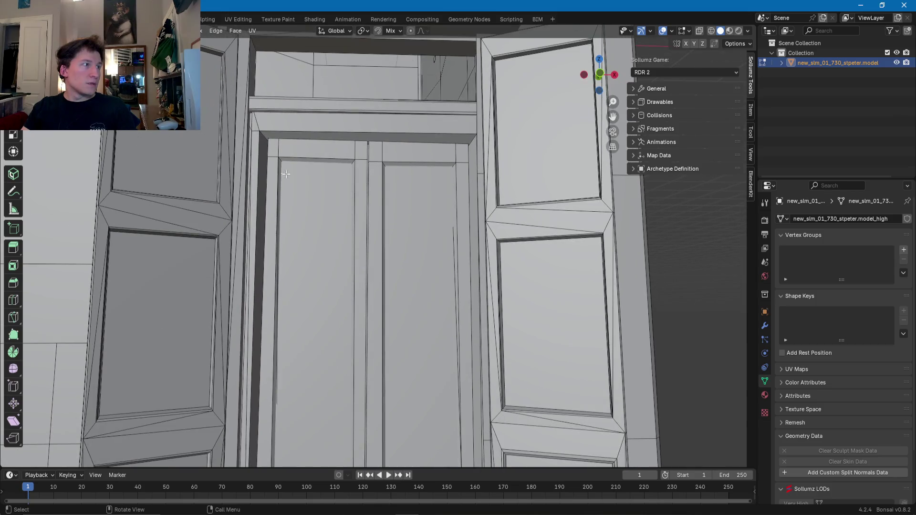
left_click(276, 177, "shift")
left_click(344, 150, "shift")
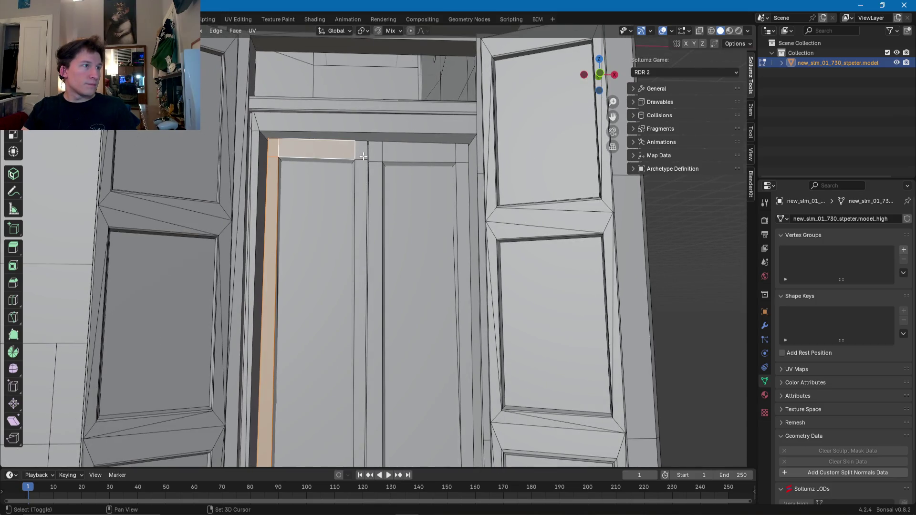
left_click(377, 161)
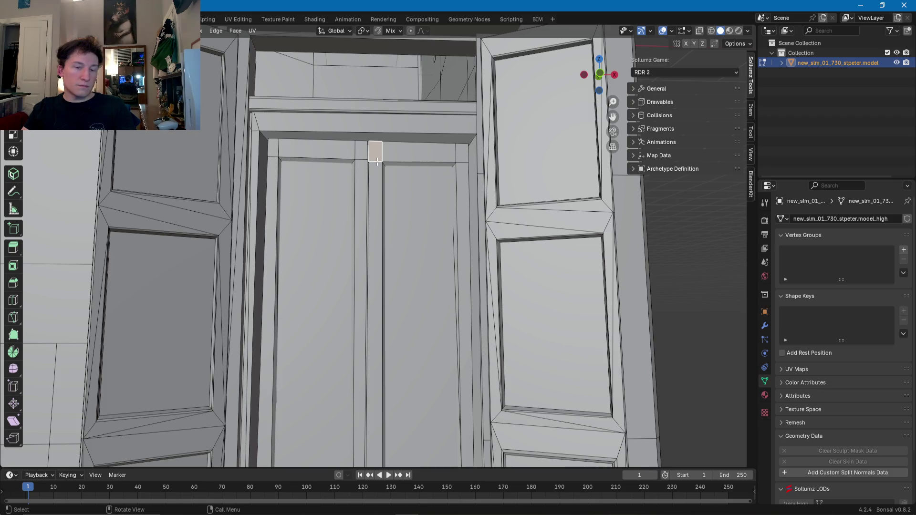
key("ctrl+l")
middle_click_drag(377, 162, 379, 184)
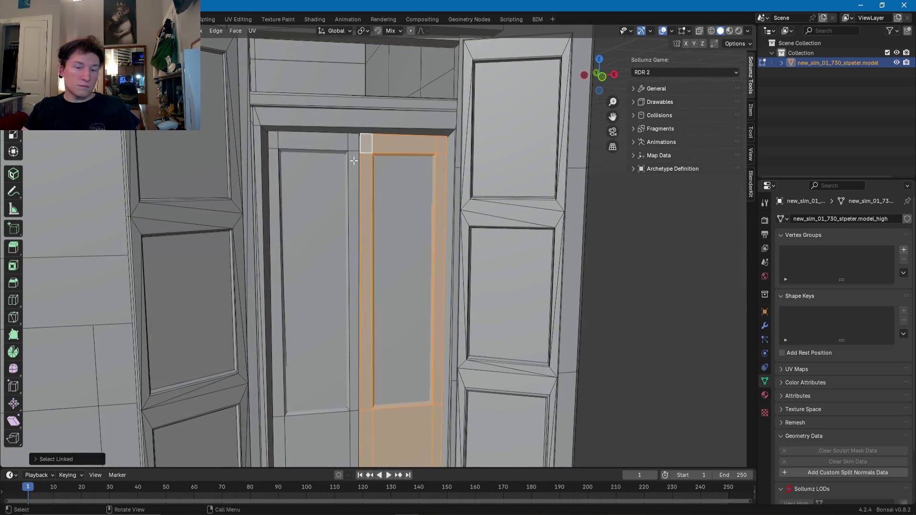
key("l")
key("l")
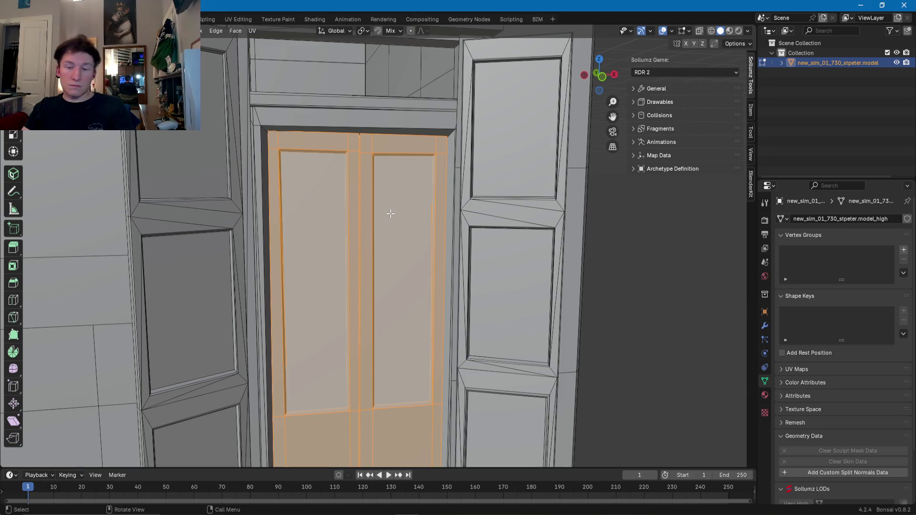
key("x")
left_click(391, 214)
- Select the door's linked faces, undo, then redo the selection
mouse_move(389, 262)
middle_mouse_down()
mouse_move(352, 194)
mouse_move(388, 215)
mouse_move(363, 189)
mouse_move(277, 242)
mouse_move(272, 271)
mouse_move(430, 207)
mouse_move(426, 262)
mouse_move(517, 227)
mouse_move(401, 328)
mouse_move(409, 332)
mouse_move(382, 283)
middle_mouse_up()
key("ctrl+l")
key("ctrl+z")
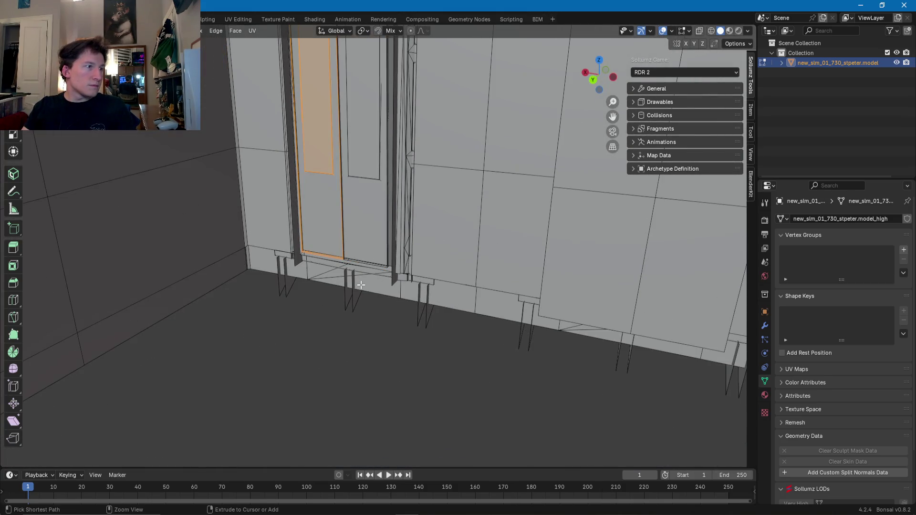
key("ctrl+shift+z")
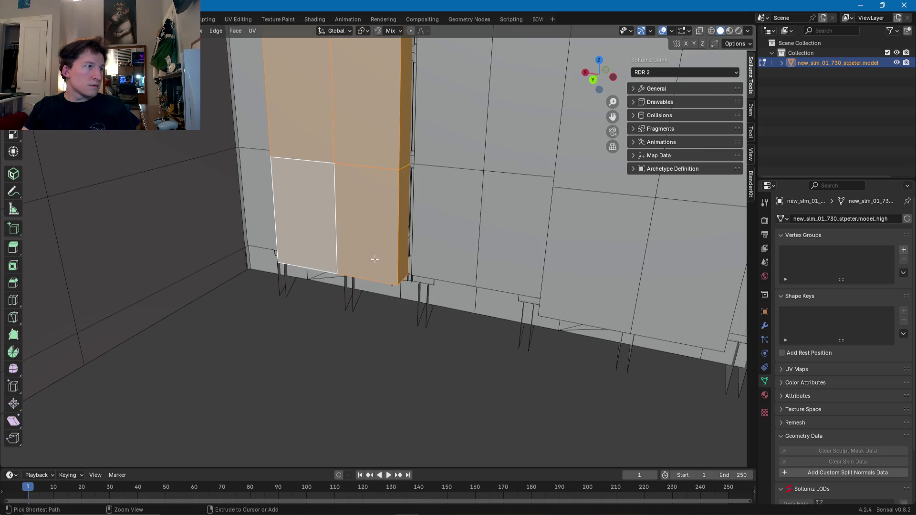
mouse_move(384, 258)
middle_mouse_down()
mouse_move(249, 263)
mouse_move(379, 272)
middle_mouse_up()
scroll(439, 265, "down", 5)
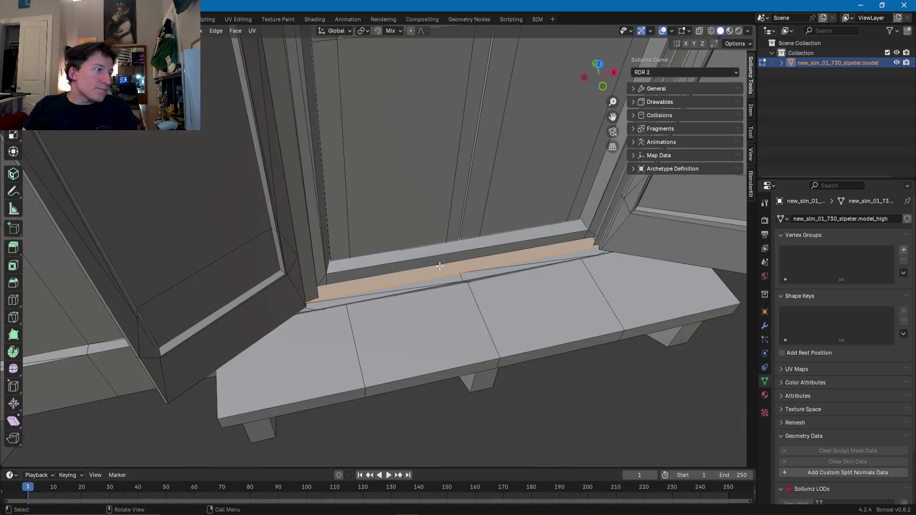
scroll(431, 266, "up", 5)
scroll(431, 265, "down", 7)
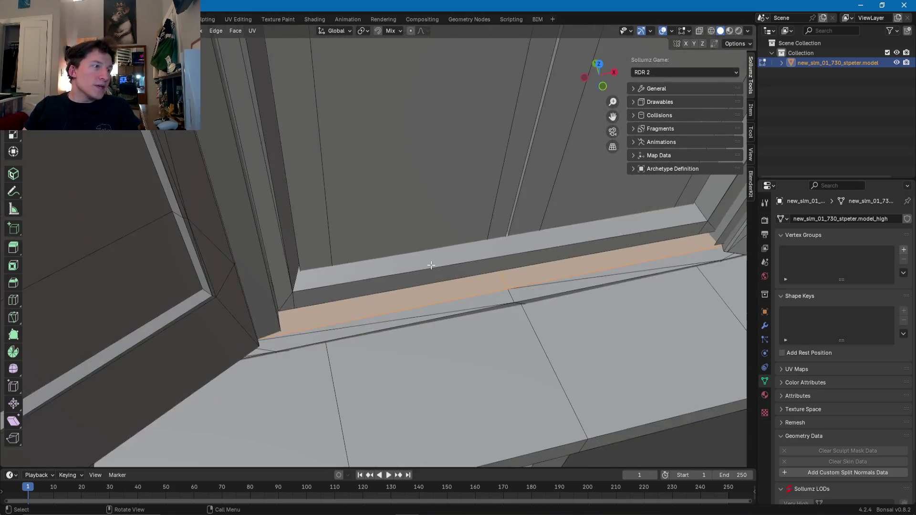
- Select both door leaves and the transom as linked parts, then keep only the transom face
middle_click_drag(430, 266, 395, 264)
left_click(395, 264)
key("ctrl+l")
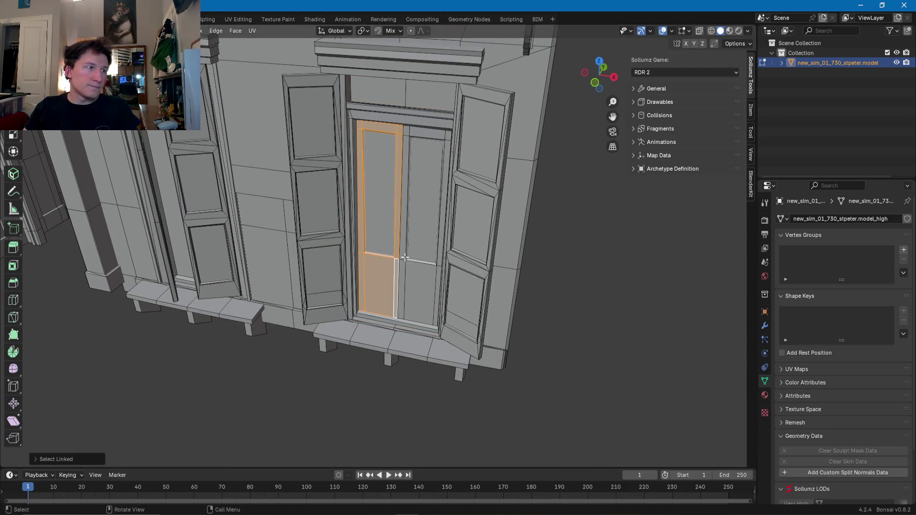
key("l")
middle_click_drag(404, 257, 411, 129)
key("l")
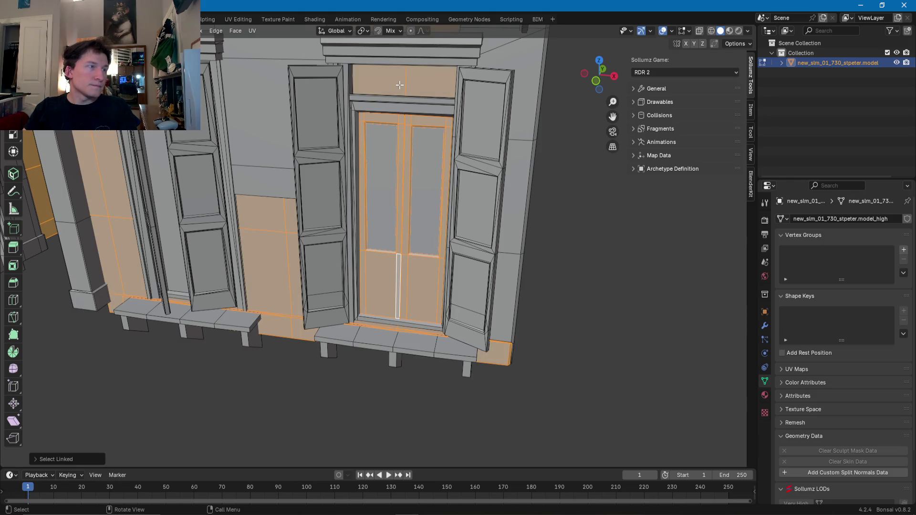
left_click(393, 88)
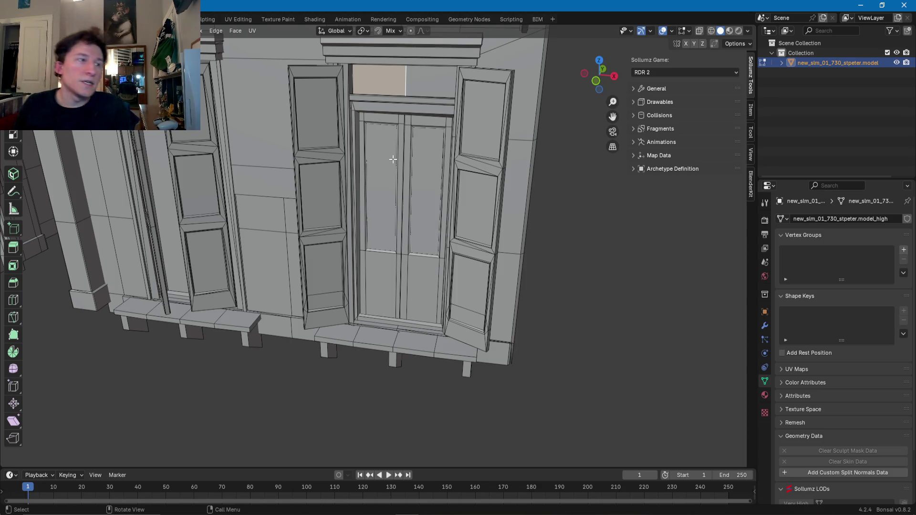
- Zoom out to the whole facade and select the balcony floor face at its right end
scroll(333, 110, "down", 6)
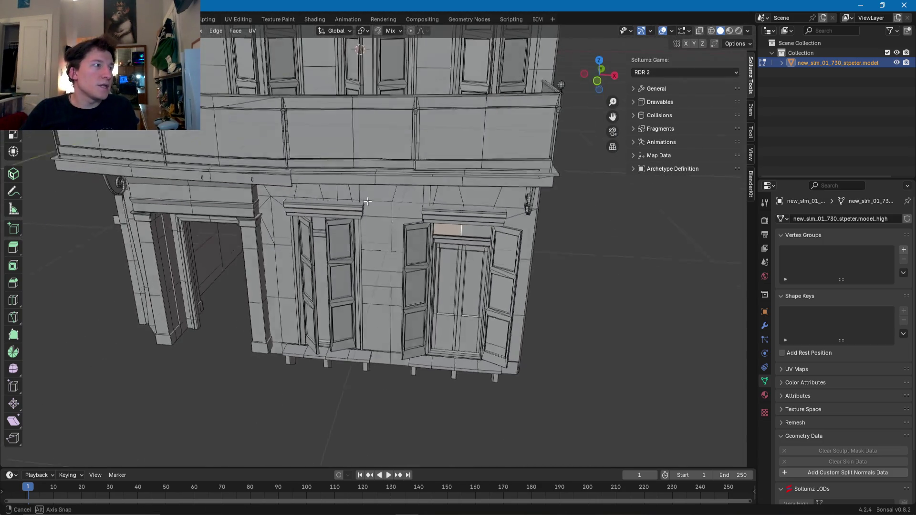
mouse_move(377, 172)
middle_mouse_down()
mouse_move(394, 193)
mouse_move(367, 345)
middle_mouse_up()
left_click(544, 366)
mouse_move(496, 359)
middle_mouse_down()
mouse_move(486, 338)
mouse_move(432, 318)
mouse_move(483, 324)
middle_mouse_up()
key("Tab")
key("Tab")
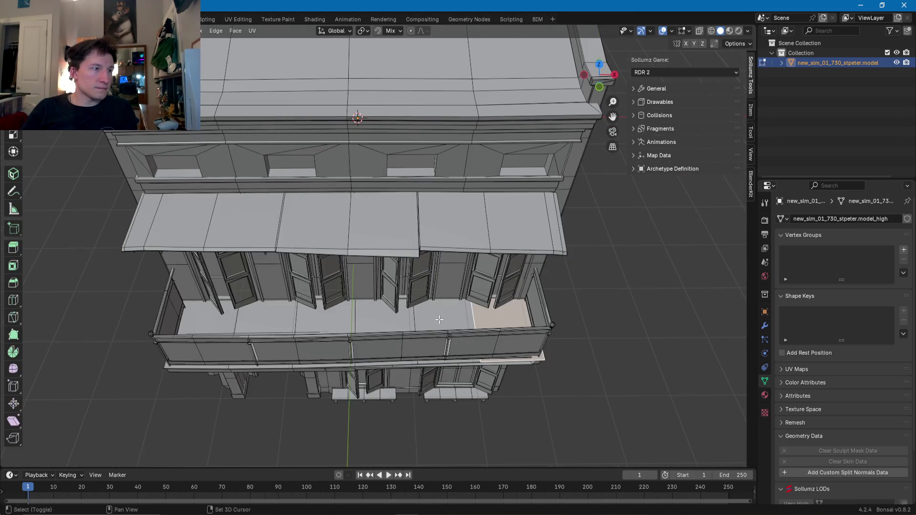
- Add the remaining five balcony floor faces and smooth-shade them
left_click(439, 319, "shift")
left_click(385, 319, "shift")
left_click(325, 319, "shift")
left_click(262, 324, "shift")
left_click(230, 323, "shift")
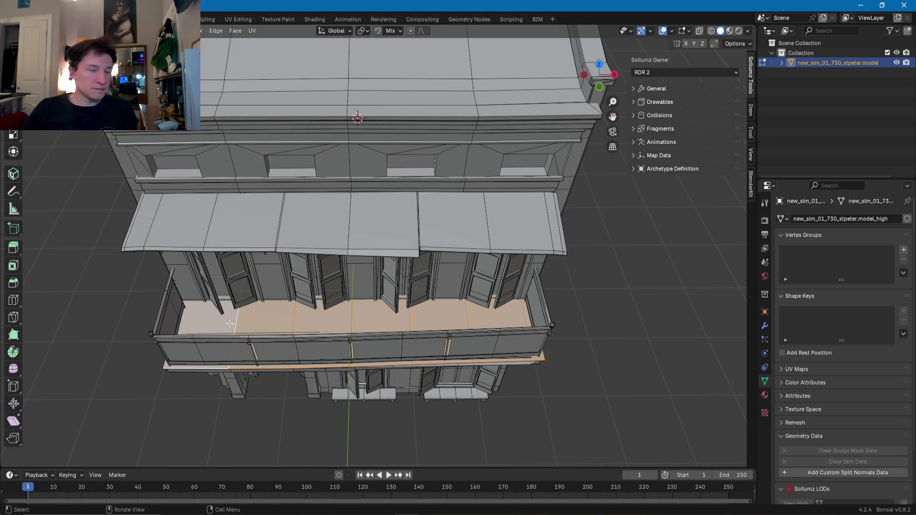
right_click(229, 324)
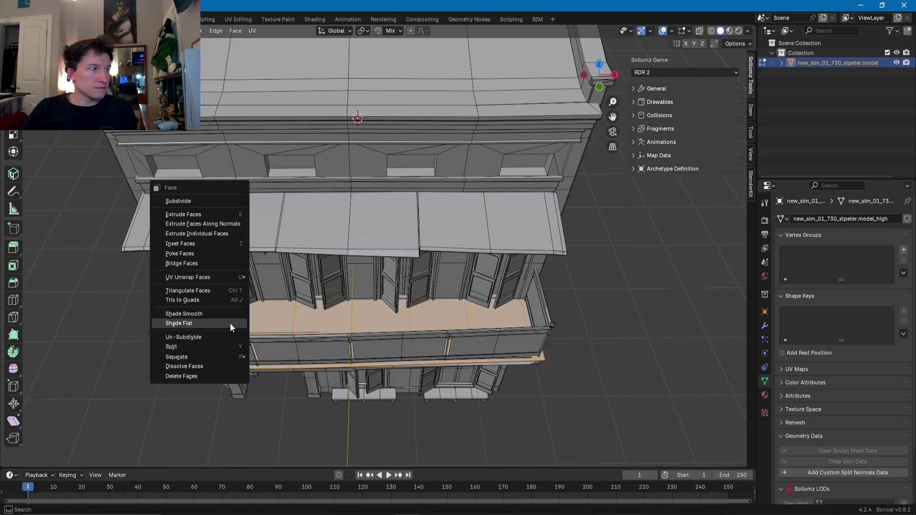
left_click(203, 313)
- Select the whole drainpipe as linked parts: vertical section, elbows, horizontal run and upper downpipe
key("KP_1")
mouse_move(367, 366)
middle_mouse_down()
mouse_move(375, 234)
mouse_move(416, 284)
middle_mouse_up()
scroll(417, 284, "up", 5)
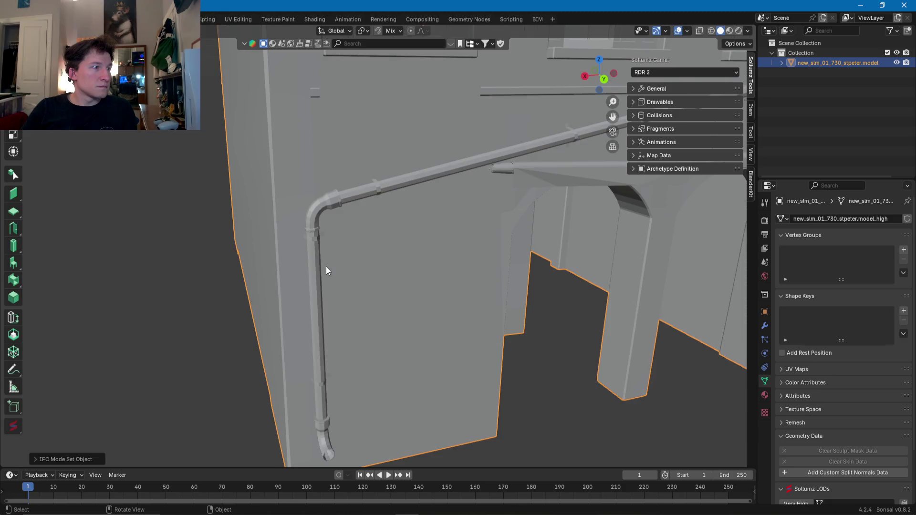
left_click(318, 267, "alt")
key("ctrl+l")
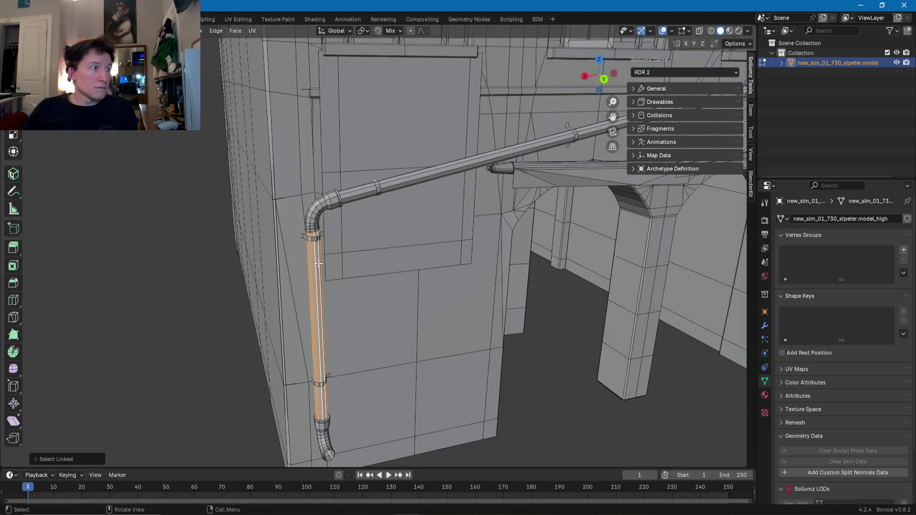
key("l")
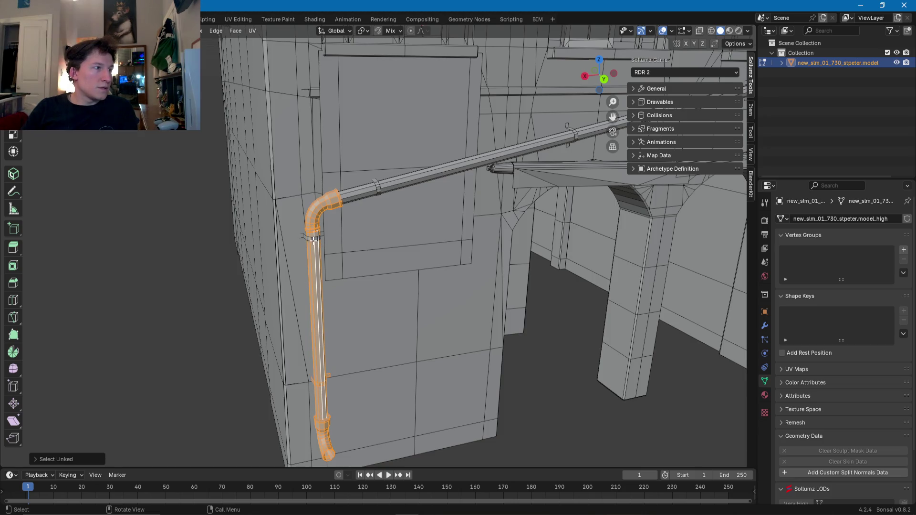
key("l")
scroll(426, 185, "down", 5)
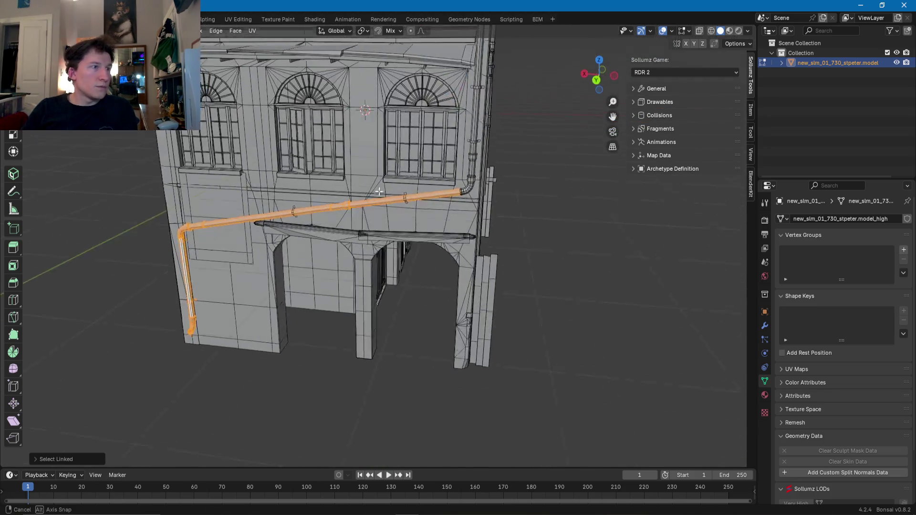
scroll(313, 201, "up", 5)
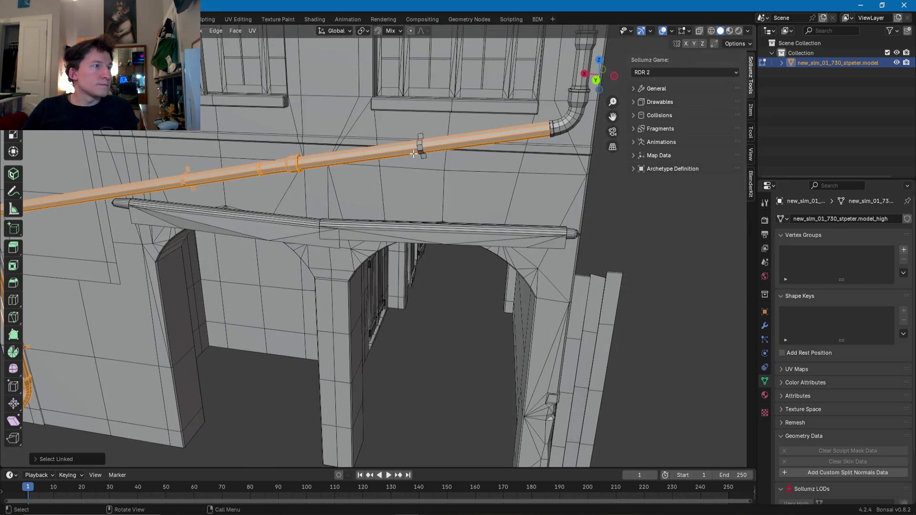
middle_click_drag(420, 148, 420, 152)
key("l")
key("l")
middle_click_drag(445, 111, 419, 185, "shift")
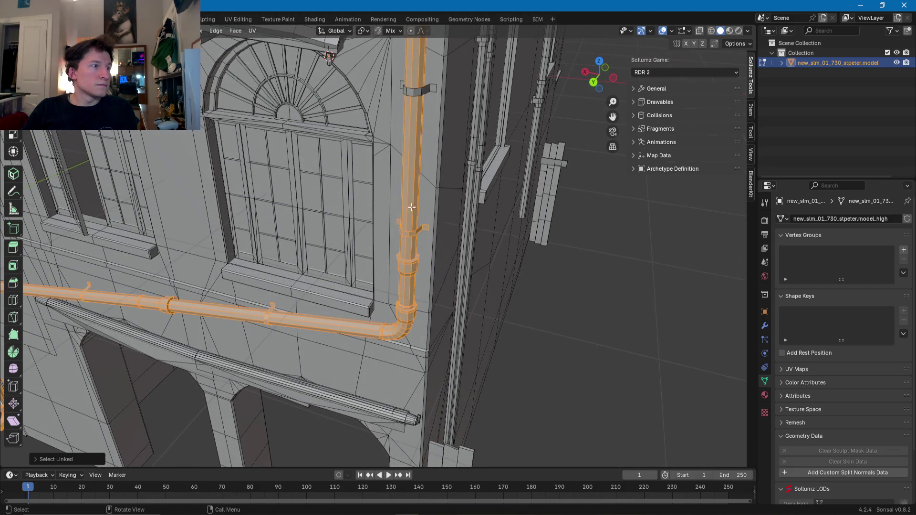
- Pull back to a wider view and select the left window's pane faces
mouse_move(414, 93)
middle_mouse_down()
mouse_move(363, 201)
mouse_move(342, 198)
mouse_move(362, 170)
mouse_move(361, 184)
middle_mouse_up()
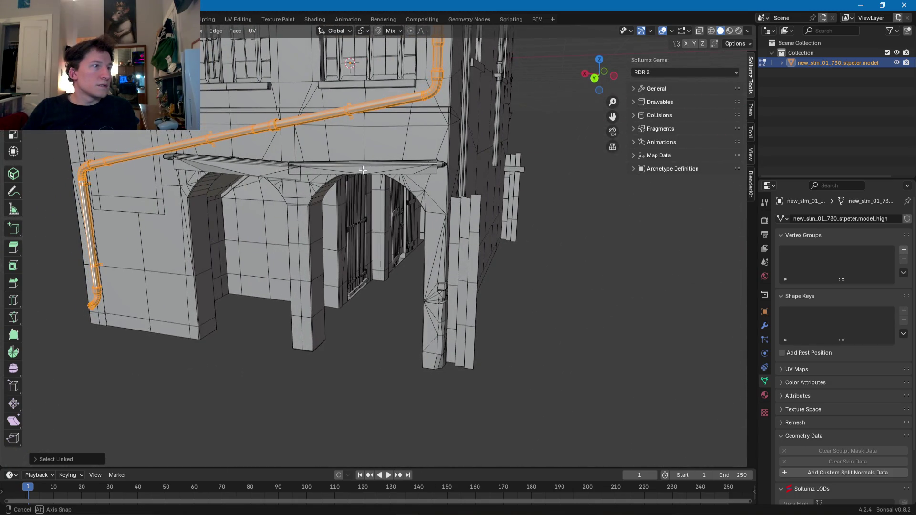
scroll(361, 183, "up", 3)
scroll(420, 189, "up", 2)
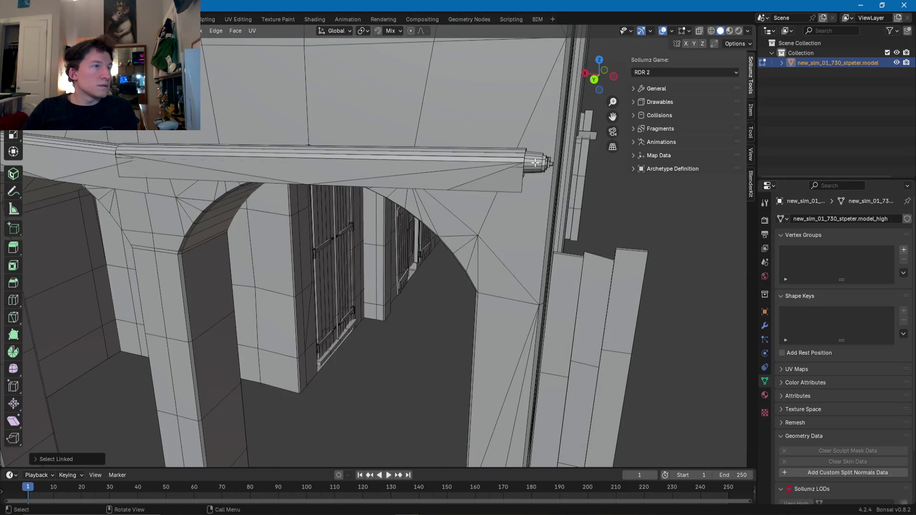
scroll(524, 164, "down", 5)
mouse_move(524, 163)
middle_mouse_down()
mouse_move(466, 265)
mouse_move(364, 266)
middle_mouse_up()
scroll(466, 266, "up", 2)
left_click(306, 248)
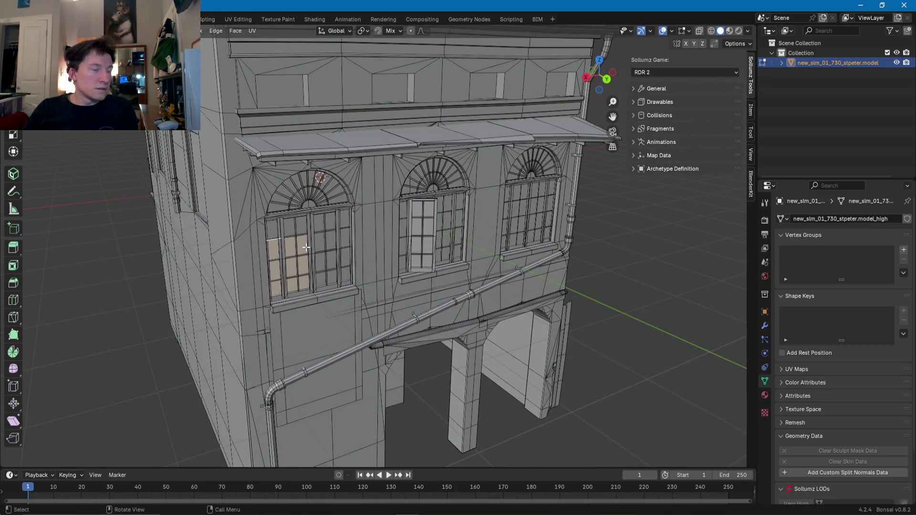
- Restore the left window's pane selection and extend it to the whole window and arch with Ctrl+L
scroll(306, 247, "up", 3)
scroll(306, 248, "up", 4)
scroll(360, 262, "down", 4)
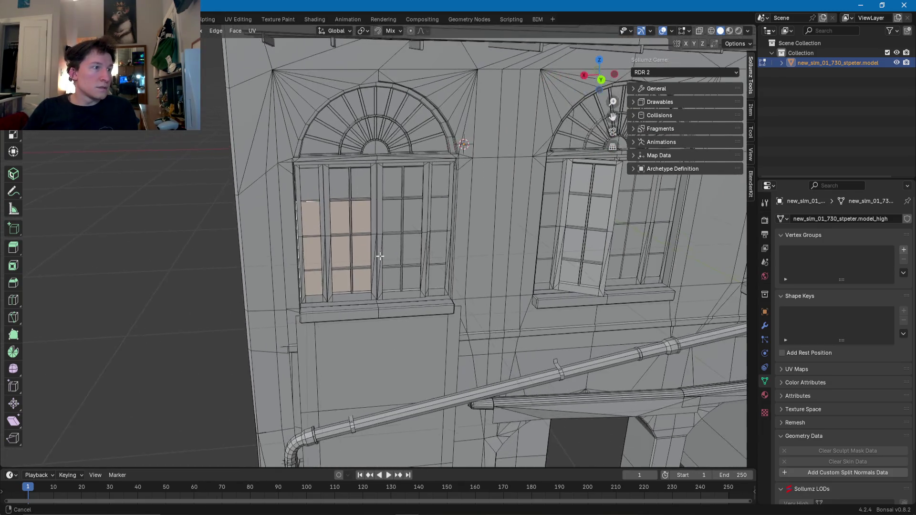
scroll(378, 258, "up", 3)
left_click(381, 256)
key("ctrl+z")
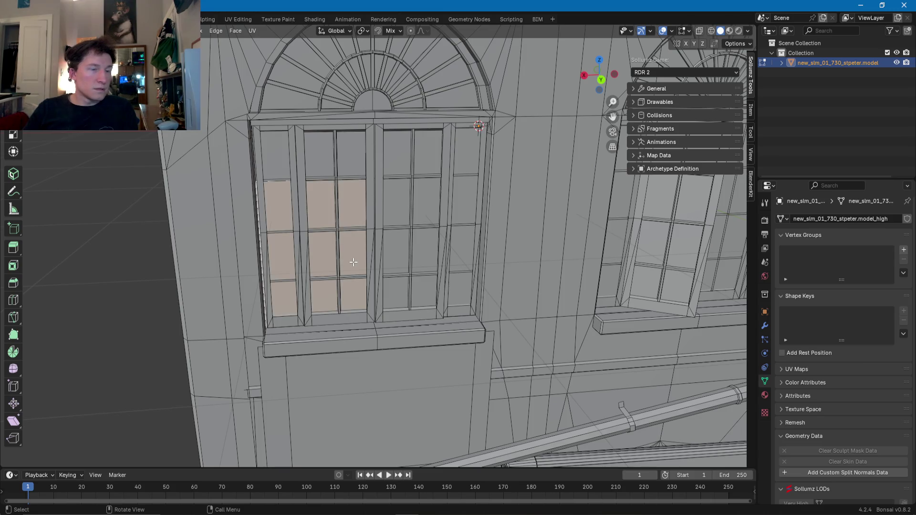
key("ctrl+l")
mouse_move(353, 262)
middle_mouse_down()
mouse_move(372, 224)
mouse_move(328, 201)
mouse_move(357, 226)
middle_mouse_up()
- Add the left-centre door leaf and the right door's panes, mullion bars and remaining glass via Select Linked
left_click(371, 229, "shift")
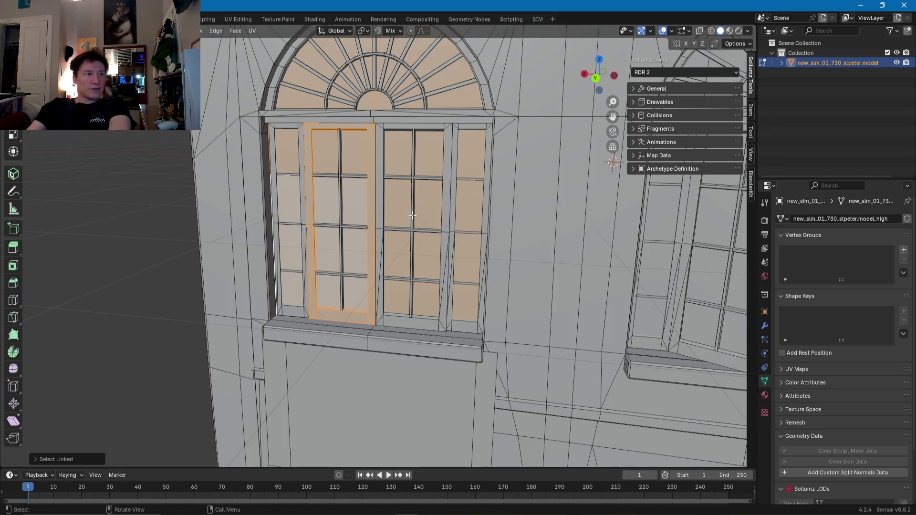
middle_click_drag(413, 215, 413, 221)
left_click(410, 232)
key("l")
key("l")
key("l")
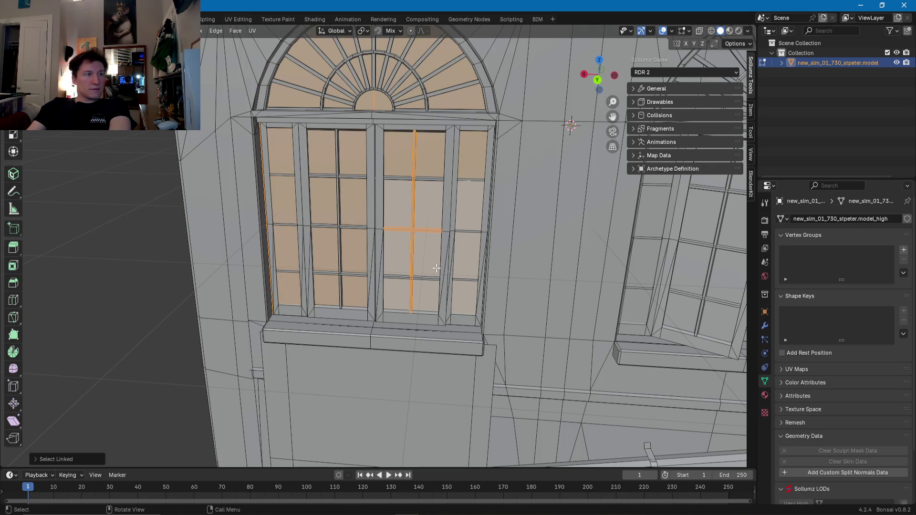
key("l")
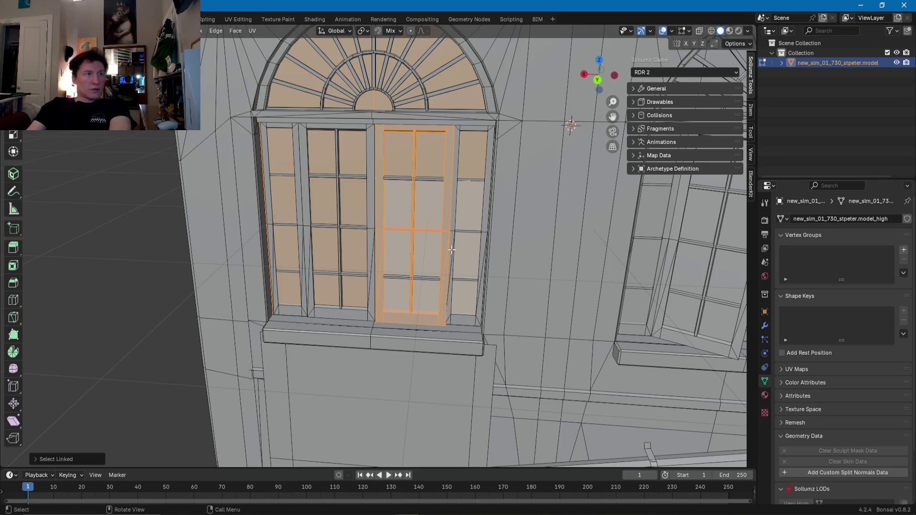
middle_click_drag(432, 247, 396, 203)
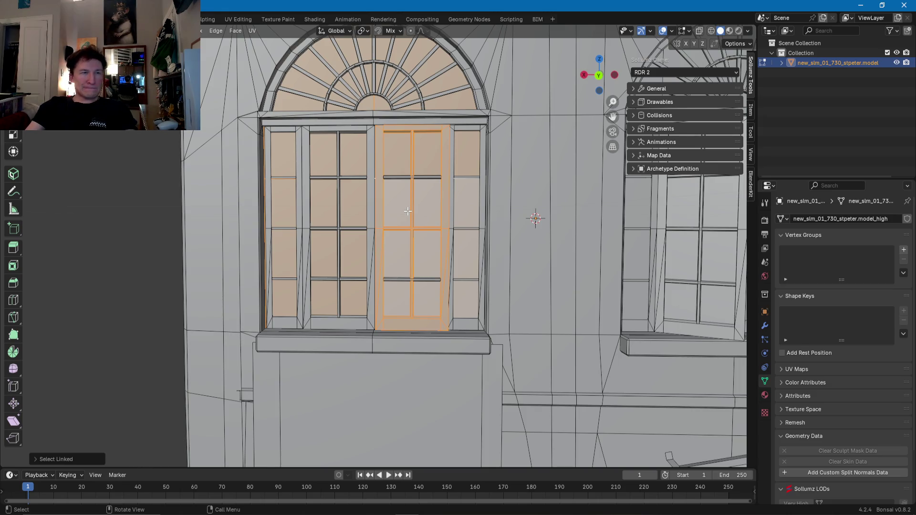
scroll(408, 211, "down", 3)
mouse_move(408, 213)
middle_mouse_down()
mouse_move(351, 247)
mouse_move(280, 267)
mouse_move(344, 261)
mouse_move(296, 232)
mouse_move(324, 276)
middle_mouse_up()
scroll(343, 261, "up", 4)
scroll(296, 232, "down", 5)
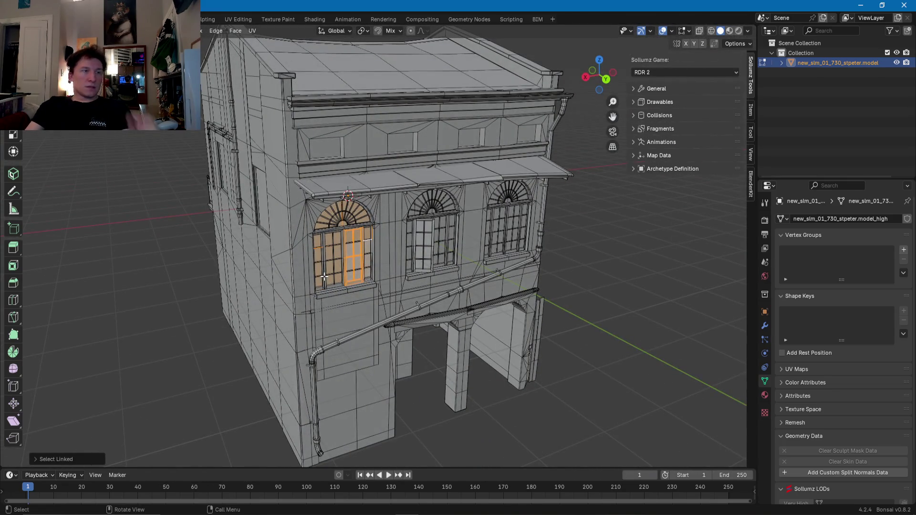
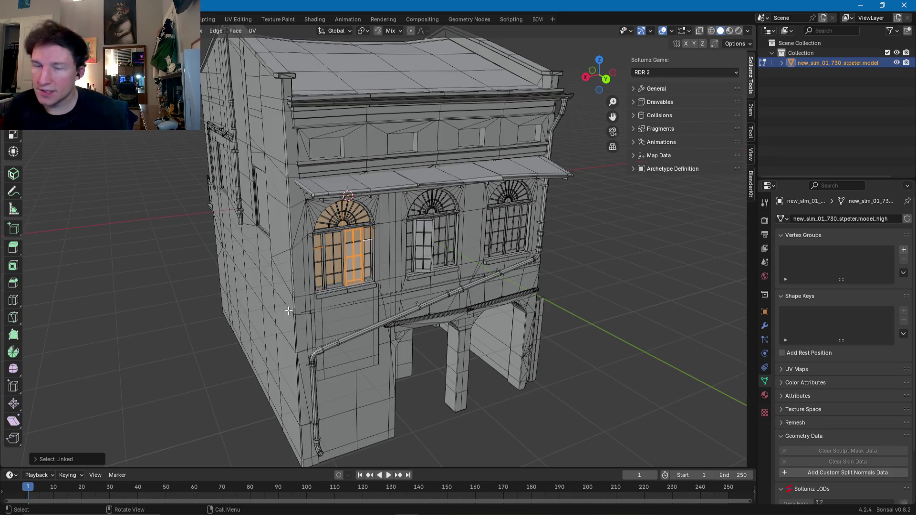
- Clear the window-pane selection, then select-linked the front pipe elbow and long diagonal pipe
mouse_move(316, 332)
middle_mouse_down()
mouse_move(310, 305)
mouse_move(320, 287)
mouse_move(341, 280)
middle_mouse_up()
scroll(323, 279, "up", 5)
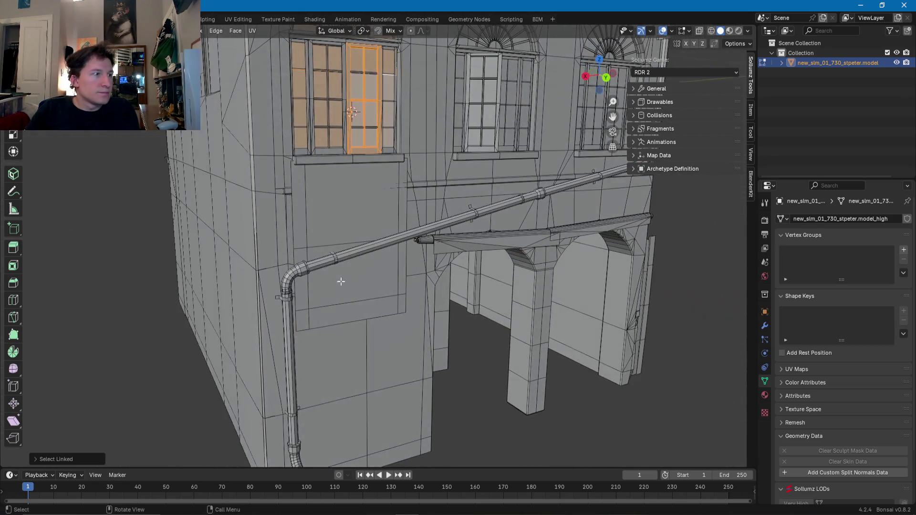
left_click(290, 278)
key("l")
key("shift+l")
key("l")
left_click(293, 274)
key("l")
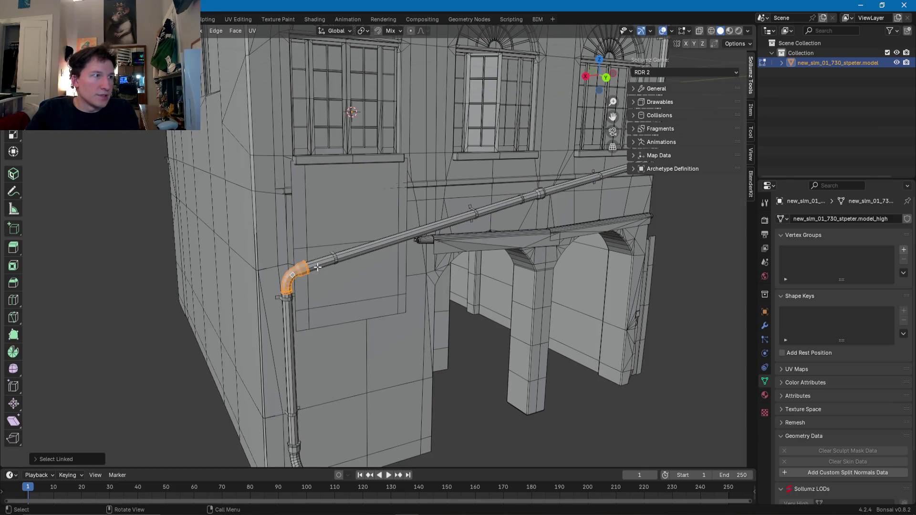
key("l")
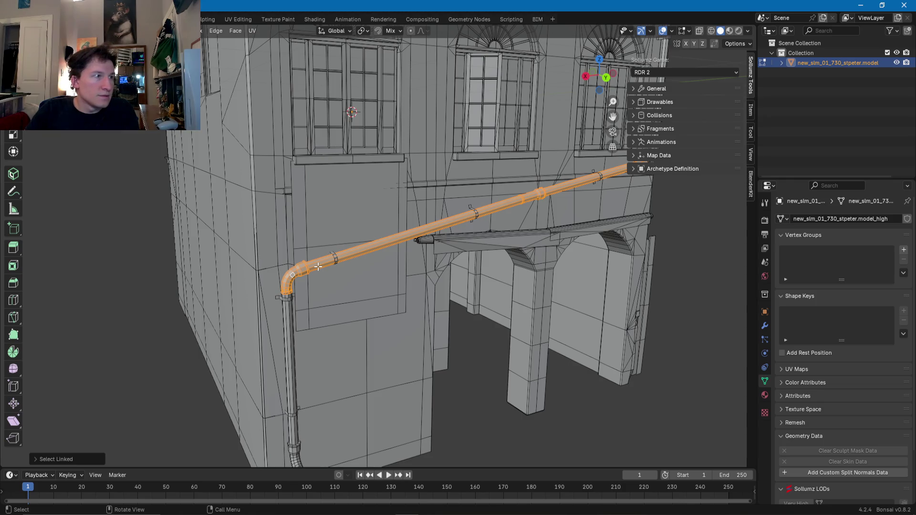
- Add the vertical downpipe and the short bottom pipe piece to the selection
key("Tab")
mouse_move(318, 266)
middle_mouse_down()
mouse_move(290, 283)
mouse_move(348, 265)
middle_mouse_up()
key("Tab")
key("l")
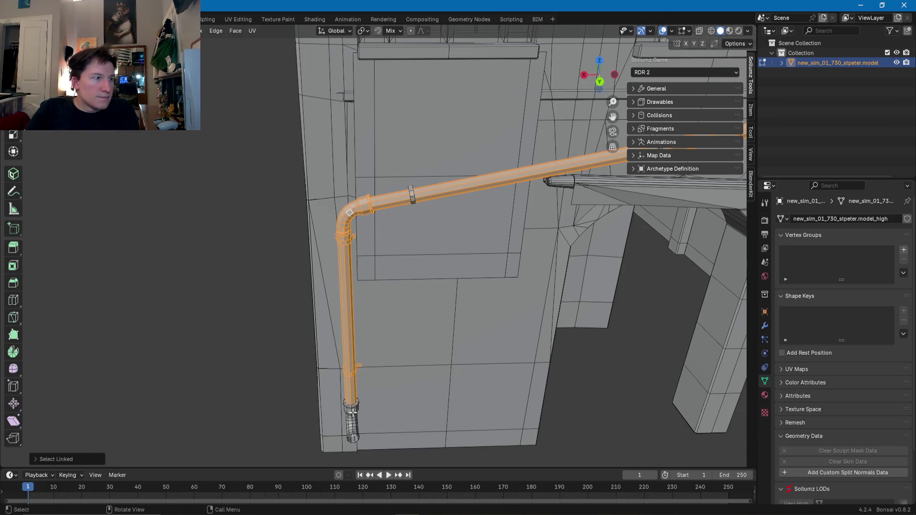
key("l")
- Add the far-end elbow with its collar, the downpipe above it, and the pipe bracket
mouse_move(454, 192)
middle_mouse_down("shift")
mouse_move(344, 274)
mouse_move(409, 218)
mouse_move(387, 268)
middle_mouse_up("shift")
scroll(345, 274, "up", 5)
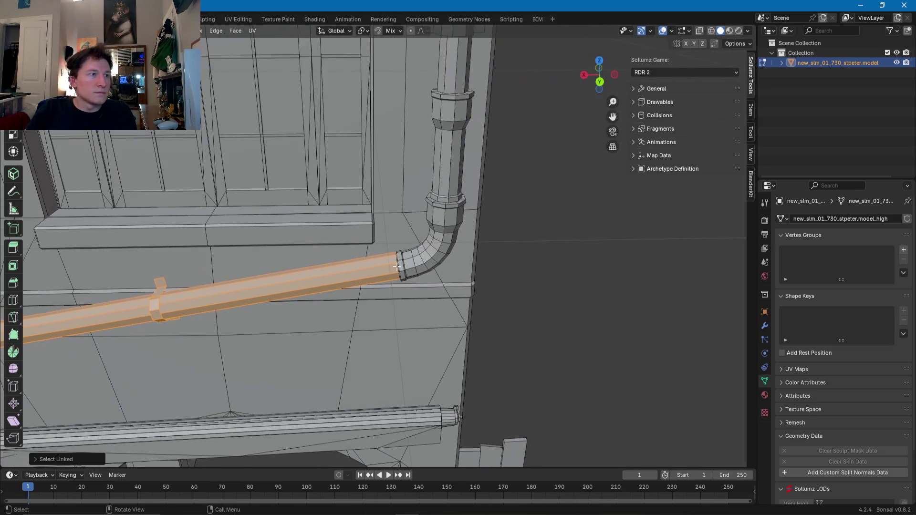
key("l")
key("l")
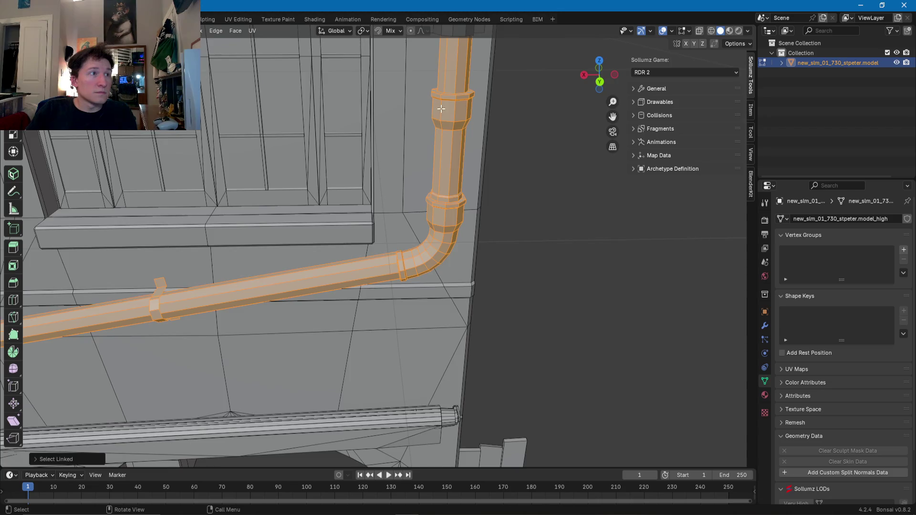
scroll(424, 113, "down", 5)
key("l")
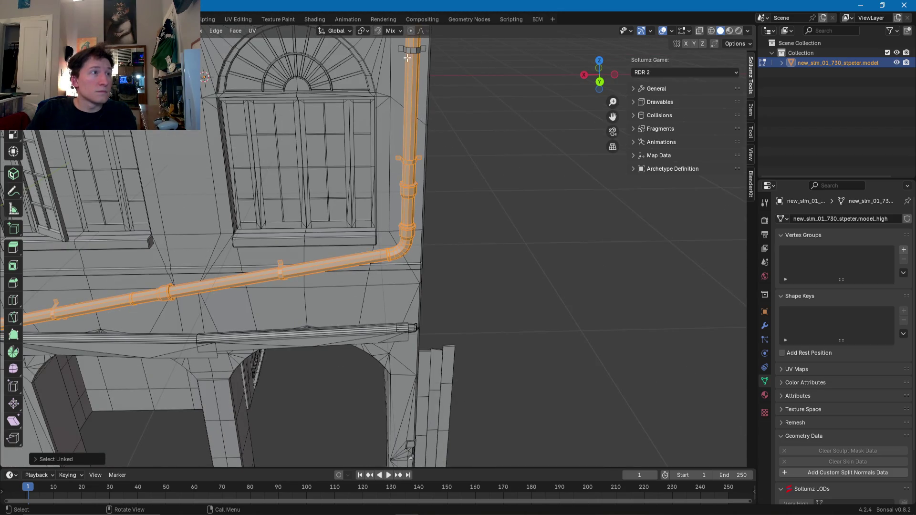
mouse_move(406, 59)
middle_mouse_down()
mouse_move(414, 95)
mouse_move(349, 272)
mouse_move(300, 186)
mouse_move(340, 156)
middle_mouse_up()
key("l")
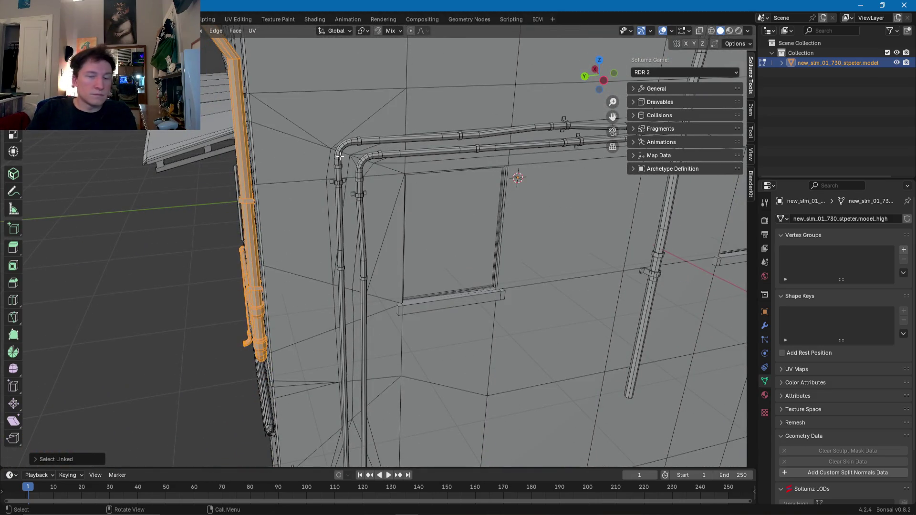
- Select the corner elbow, vertical segments, second bend and lower horizontal run, dropping the wall surface
key("l")
key("l")
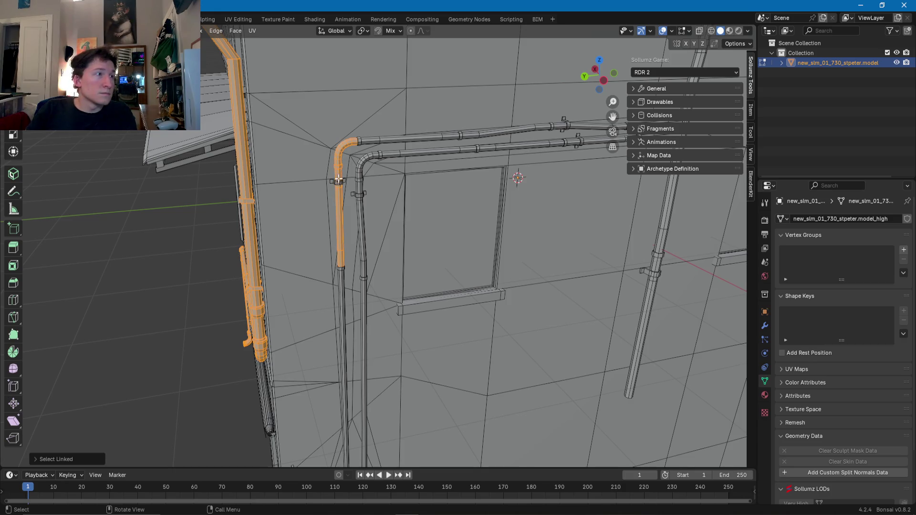
key("l")
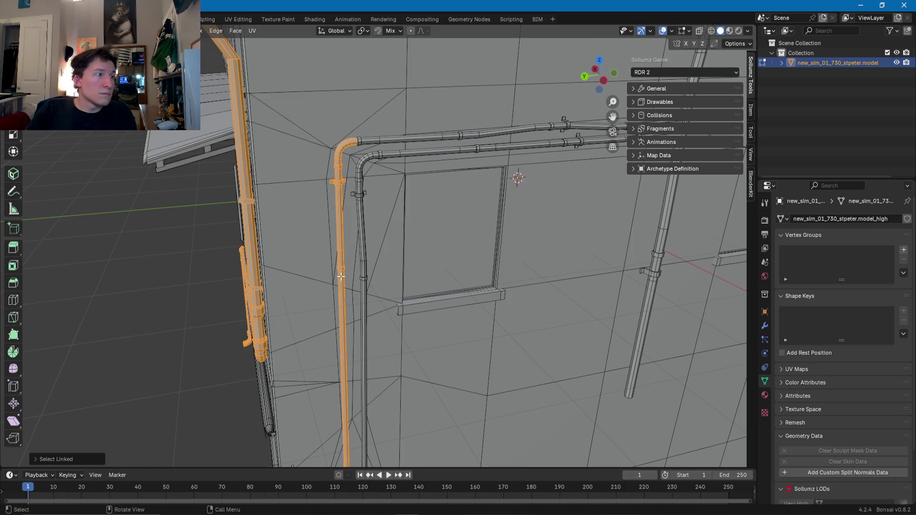
key("l")
key("l")
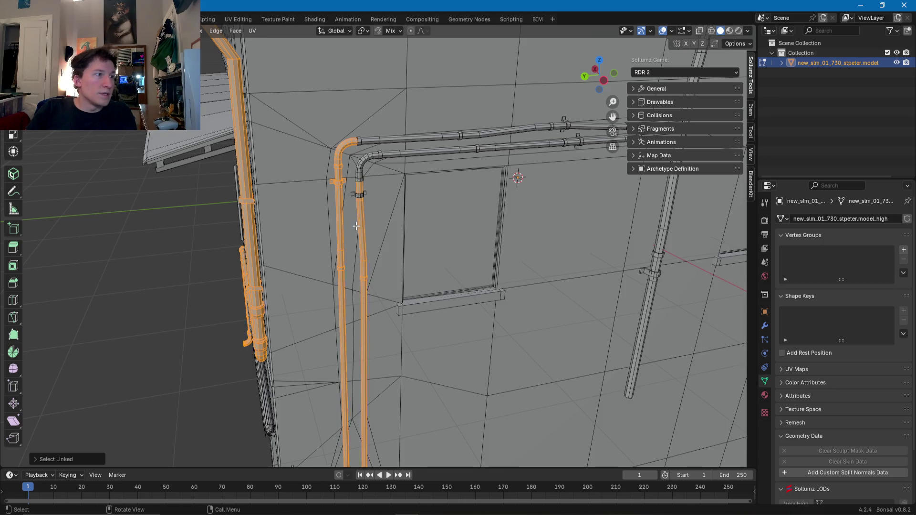
key("l")
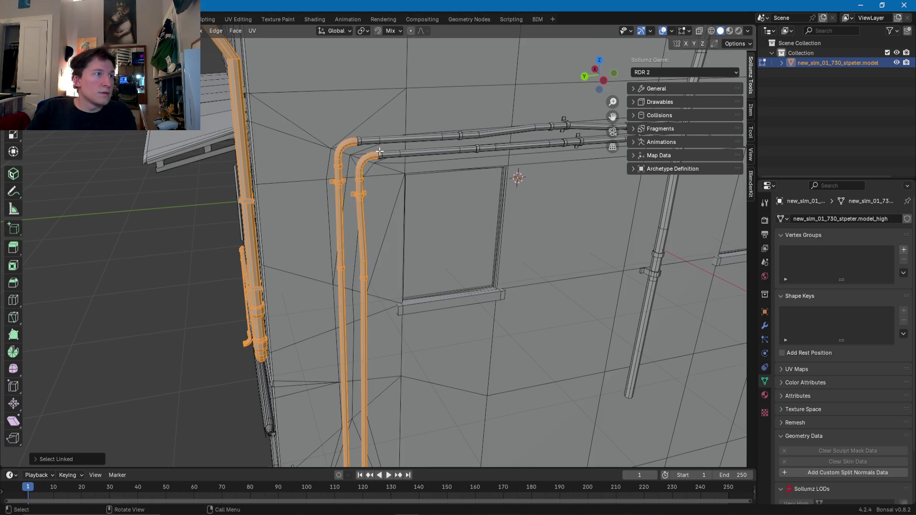
key("l")
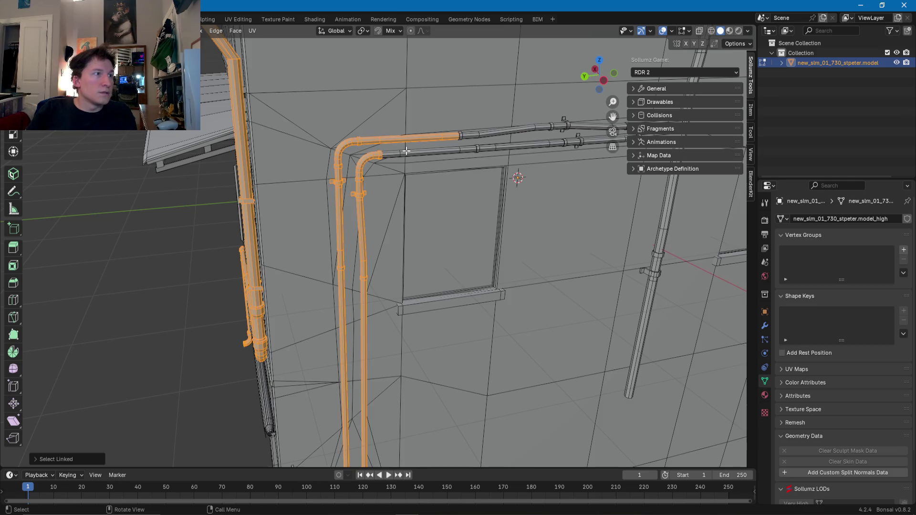
key("l")
key("l")
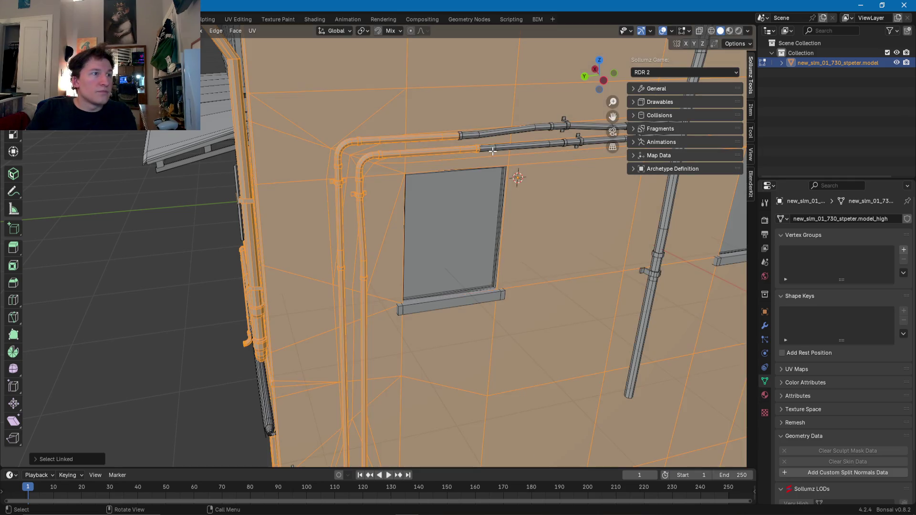
key("shift+l")
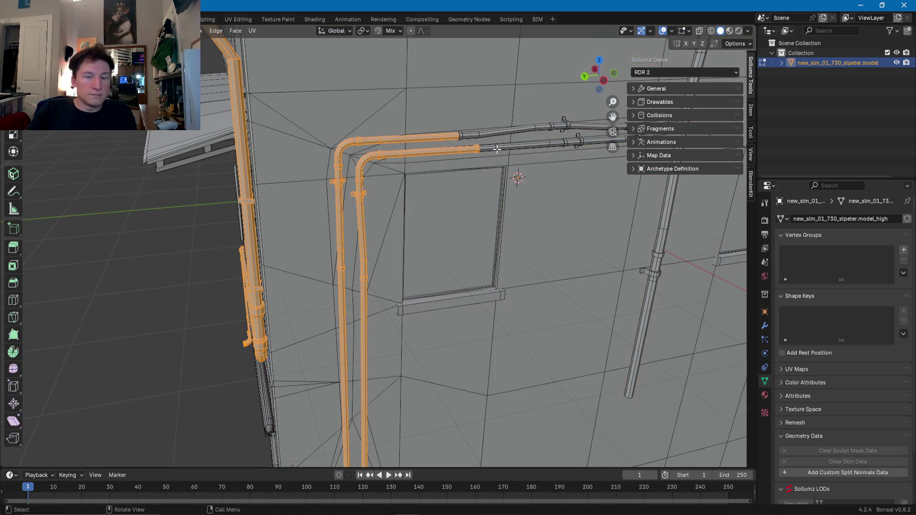
key("l")
key("l")
- Add the upper pipe's remaining segments and the vertical pipe's upper segments
mouse_move(460, 136)
middle_mouse_down()
mouse_move(531, 172)
mouse_move(496, 170)
middle_mouse_up()
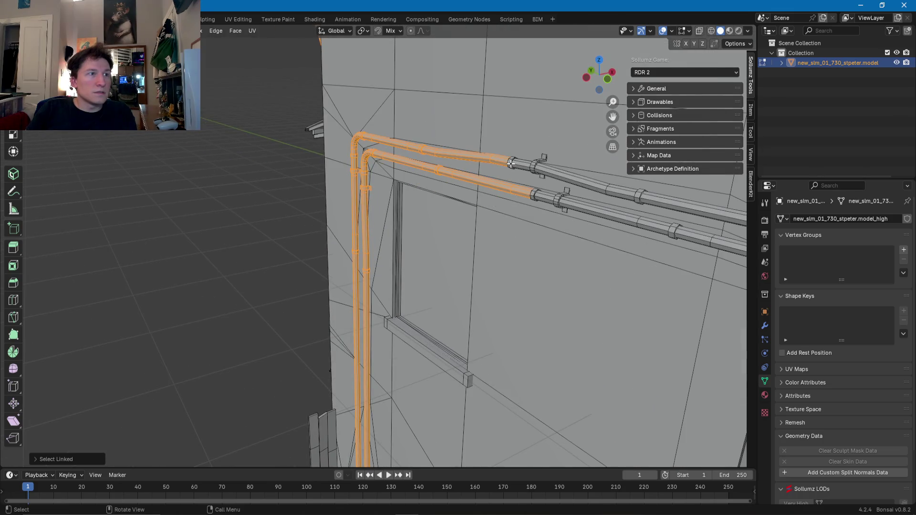
key("l")
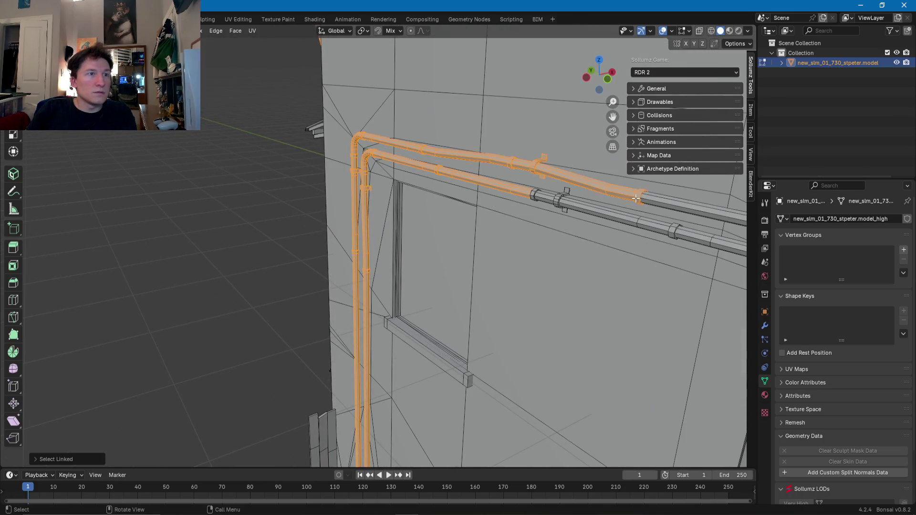
key("l")
key("l")
key("l")
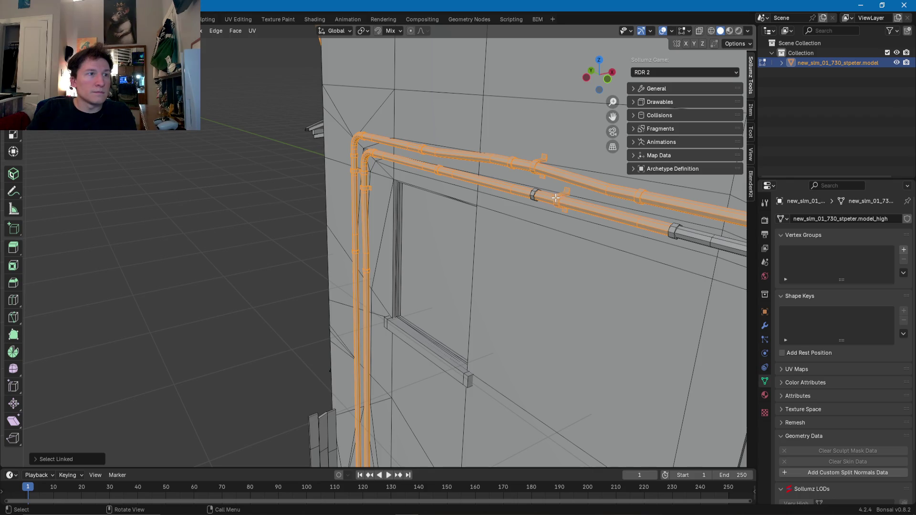
scroll(678, 234, "down", 5)
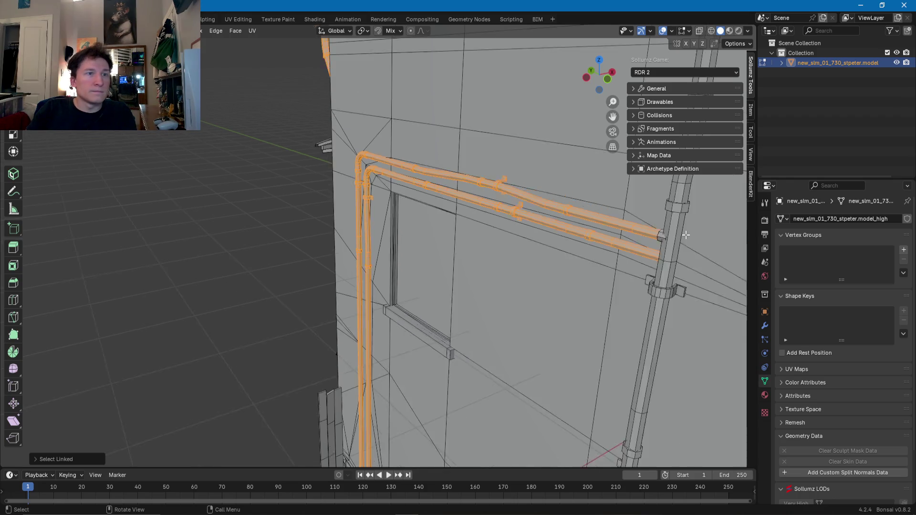
mouse_move(486, 213)
middle_mouse_down()
mouse_move(573, 241)
mouse_move(485, 213)
middle_mouse_up()
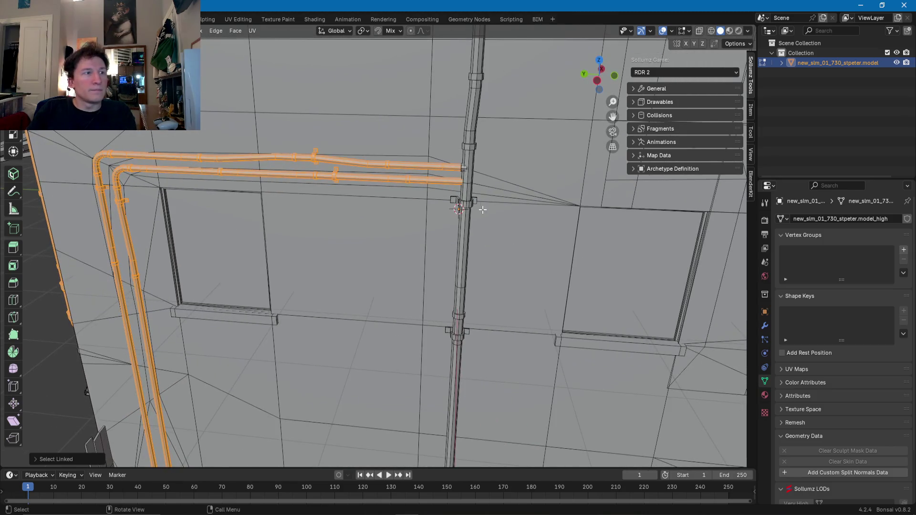
key("l")
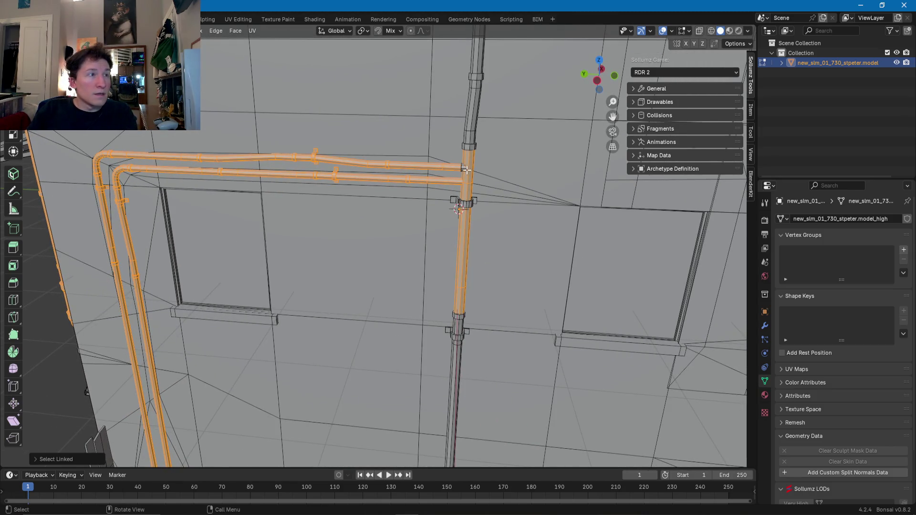
key("l")
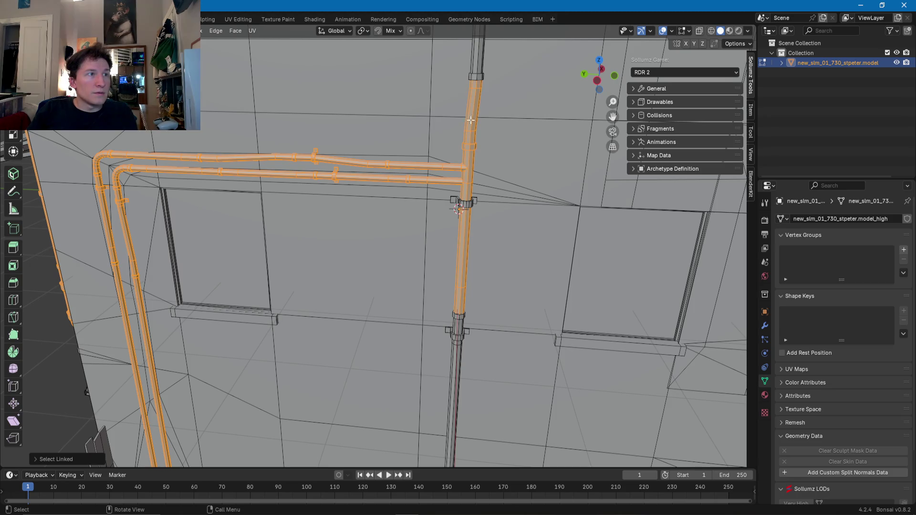
- Add the lower vertical pipe segment to the selection
scroll(404, 143, "down", 6)
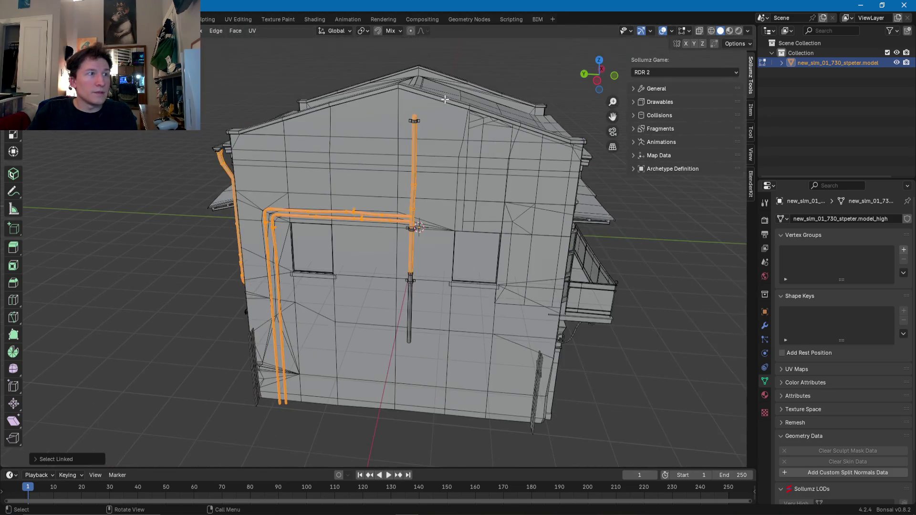
mouse_move(403, 143)
middle_mouse_down()
mouse_move(360, 207)
mouse_move(354, 170)
middle_mouse_up()
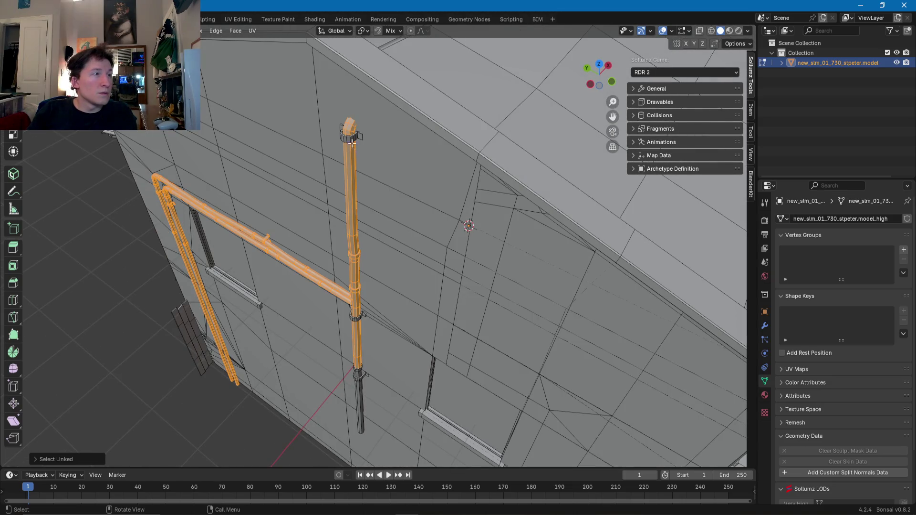
middle_click_drag(354, 138, 369, 133)
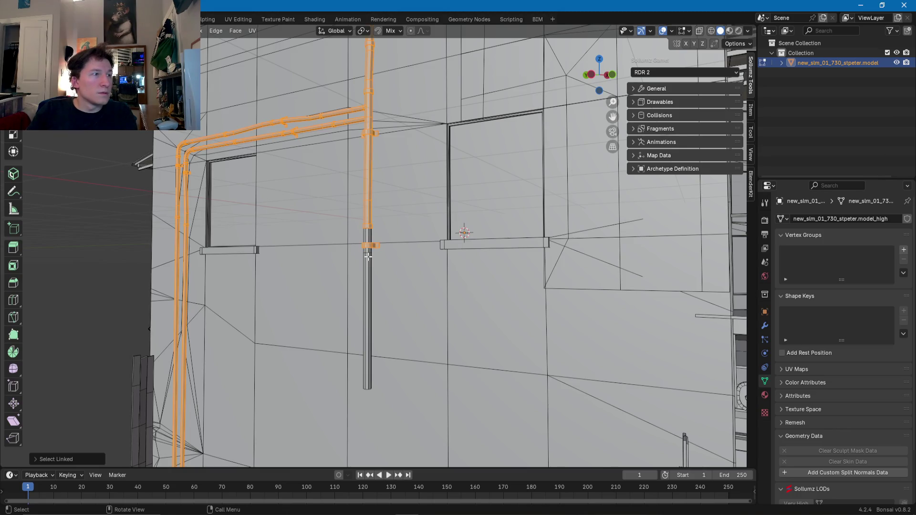
key("l")
mouse_move(371, 240)
middle_mouse_down()
mouse_move(340, 239)
mouse_move(346, 258)
mouse_move(223, 271)
mouse_move(357, 330)
middle_mouse_up()
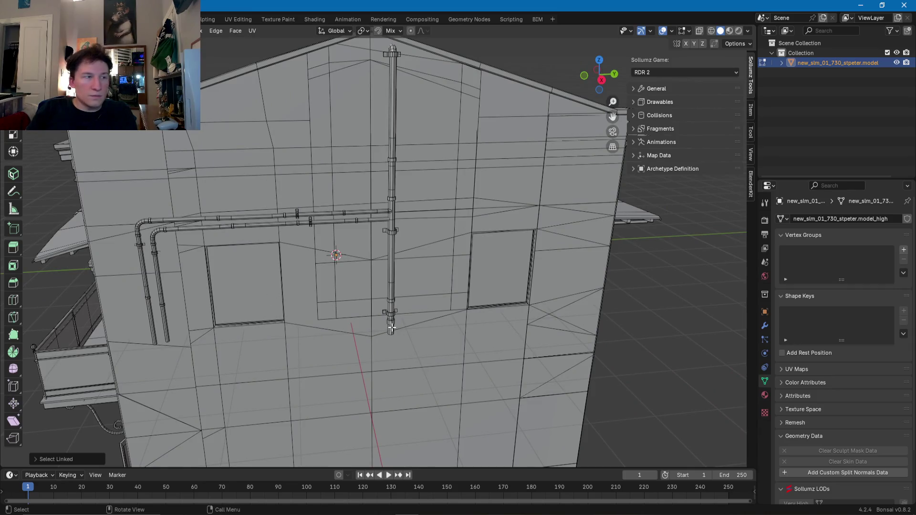
- Add the vertical pipe sections, both horizontal segments, the long lower pipe, and the upper pipe with brackets
key("l")
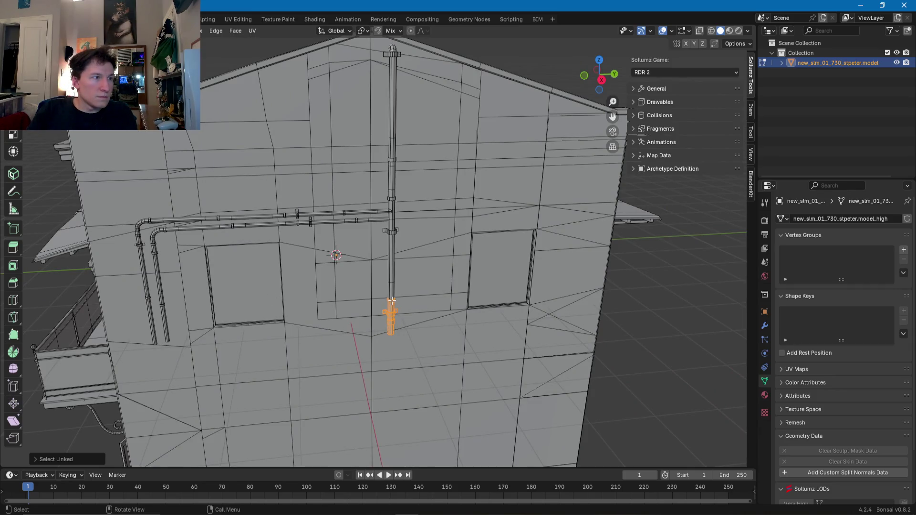
key("l")
key("l")
key("l")
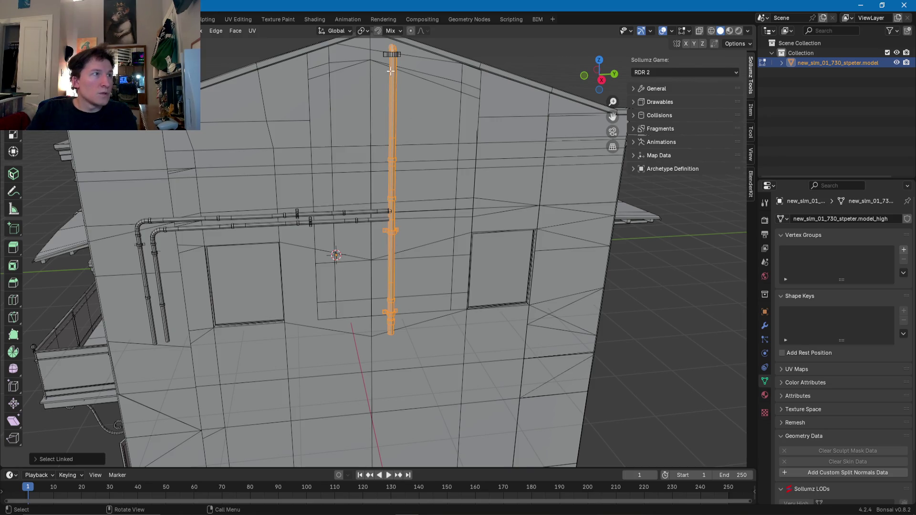
key("l")
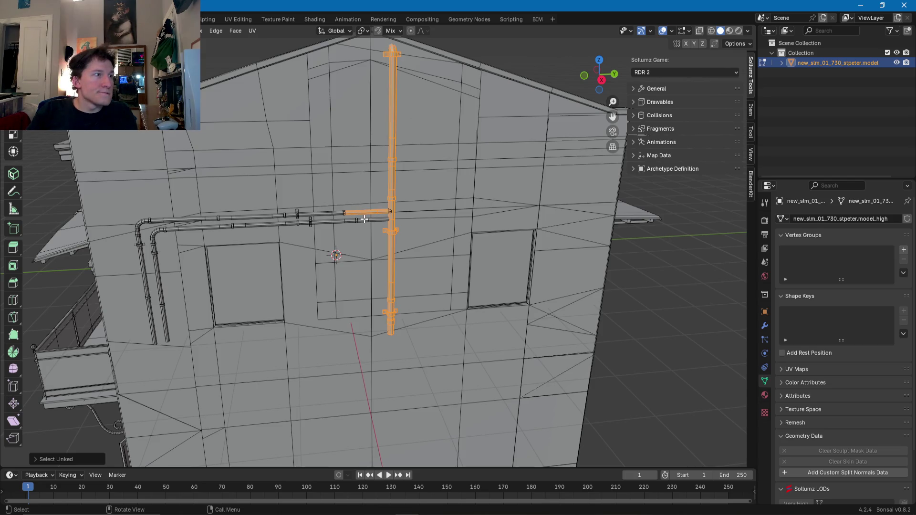
key("l")
scroll(360, 221, "up", 2)
scroll(360, 220, "up", 3)
key("l")
key("l")
key("l")
key("l")
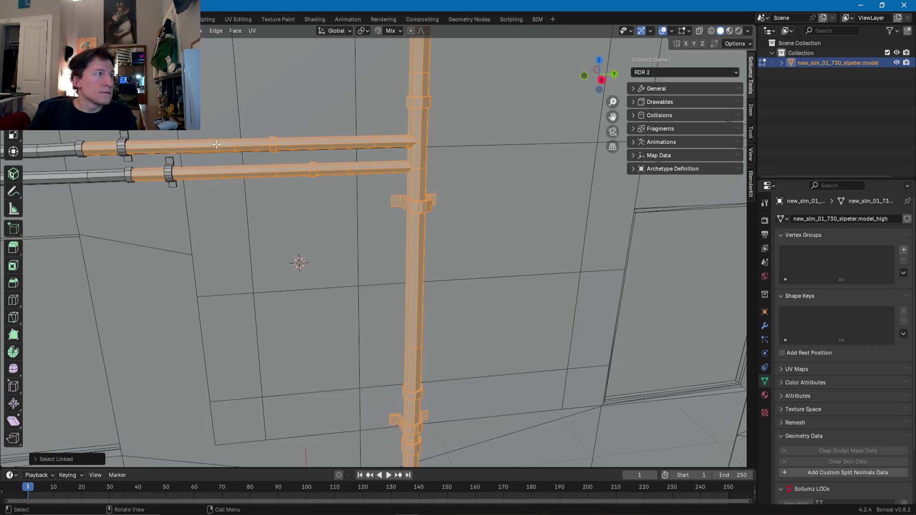
key("l")
key("l")
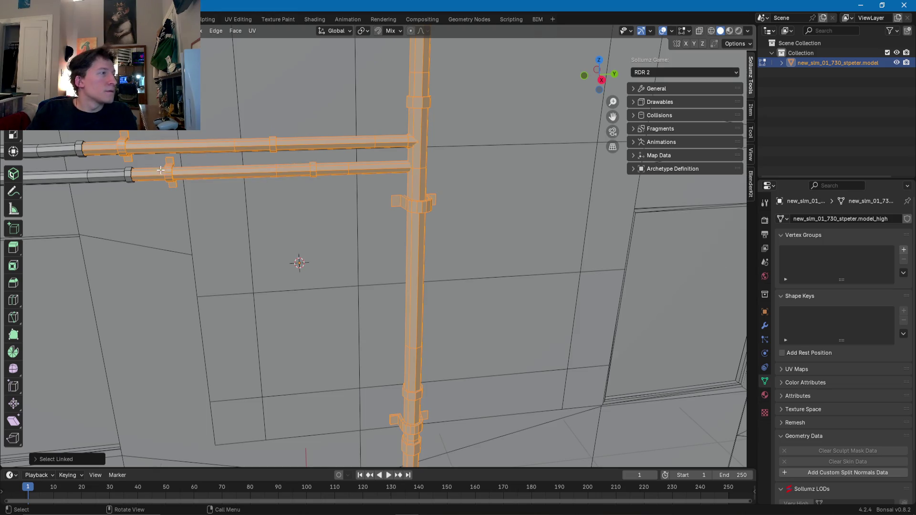
key("l")
key("l")
key("l")
- Add the lower pipe's straight segment, both bends with joint rings, and the lower vertical segments
scroll(143, 172, "down", 5)
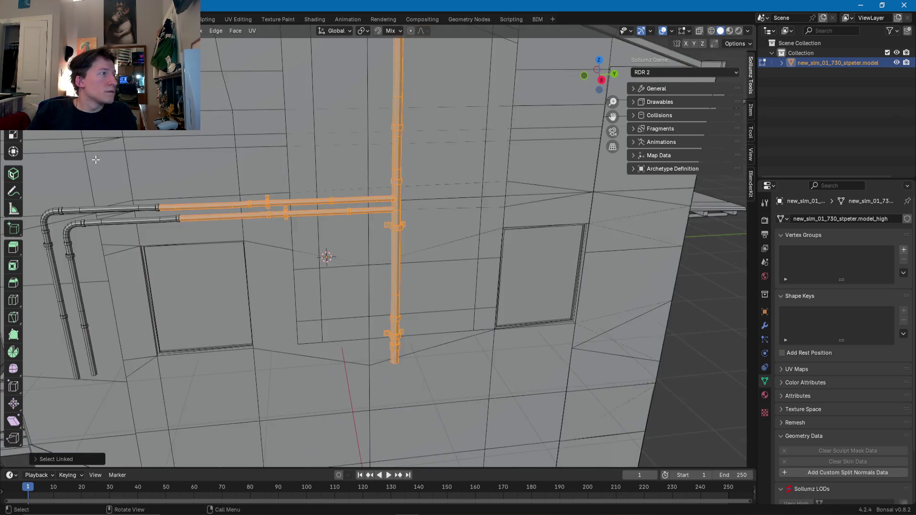
middle_click_drag(143, 172, 184, 169)
scroll(377, 147, "up", 3)
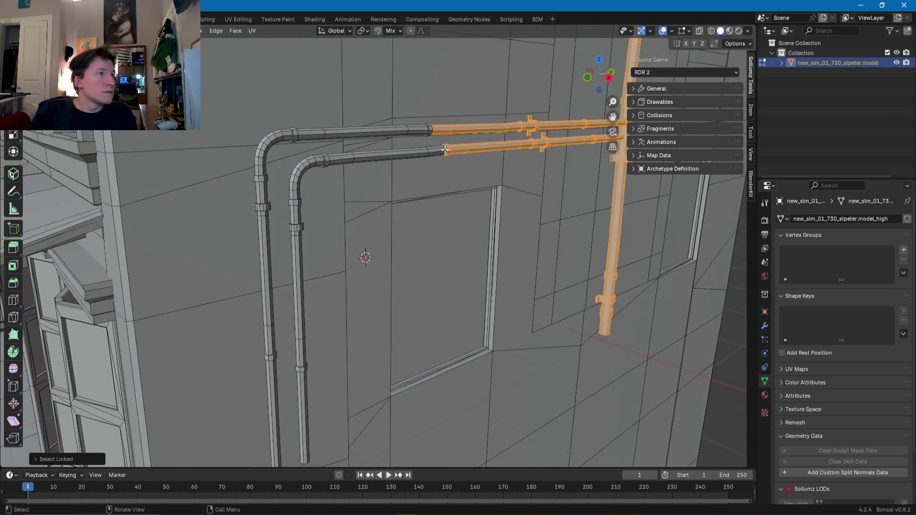
key("l")
key("l")
key("l")
key("l")
key("l")
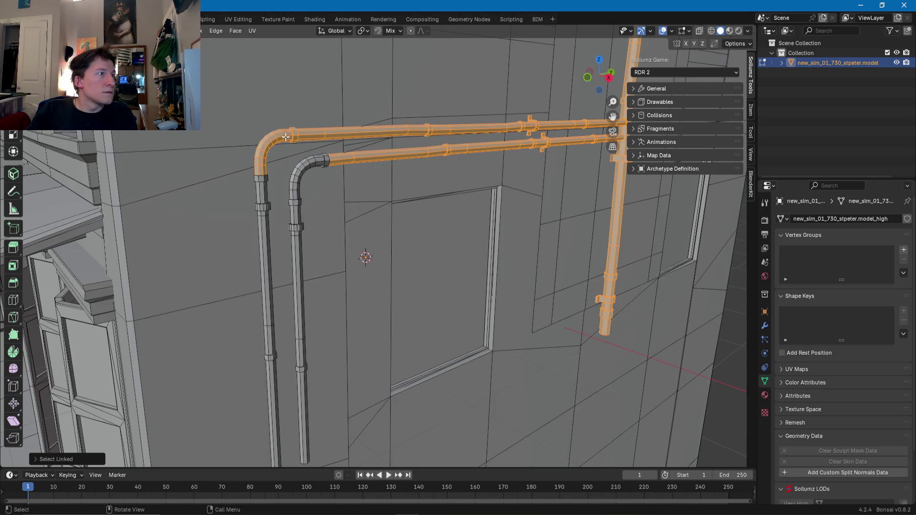
key("l")
key("l")
key("l")
key("l")
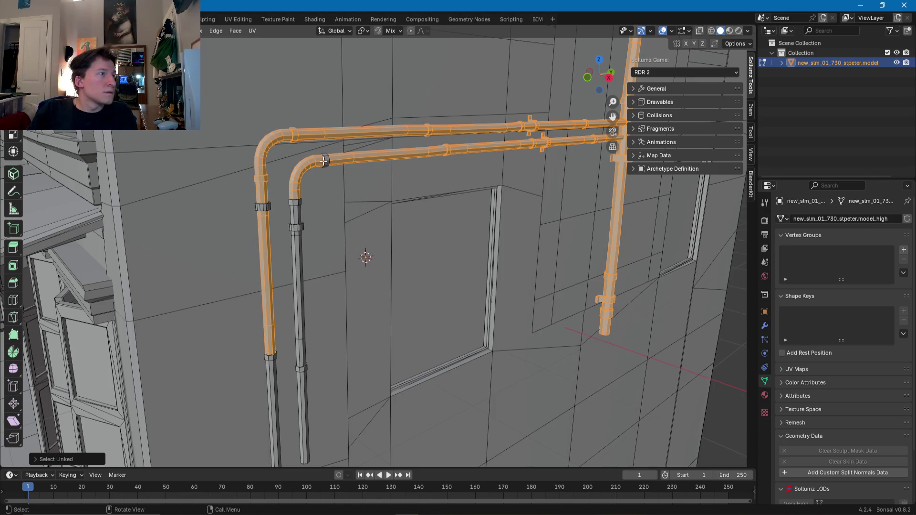
key("l")
key("l")
key("l")
key("l")
key("l")
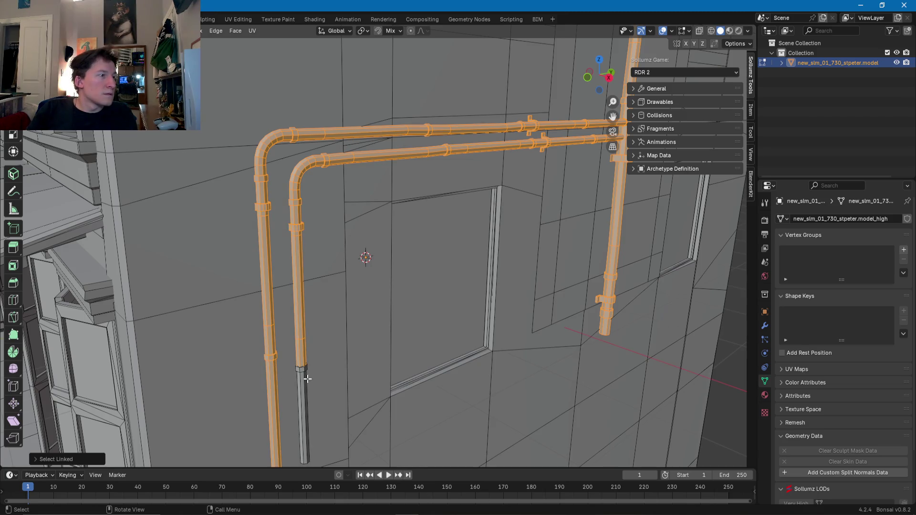
key("l")
- Add the curly bracket and the canopy's cylindrical end piece to the selection
scroll(303, 371, "down", 8)
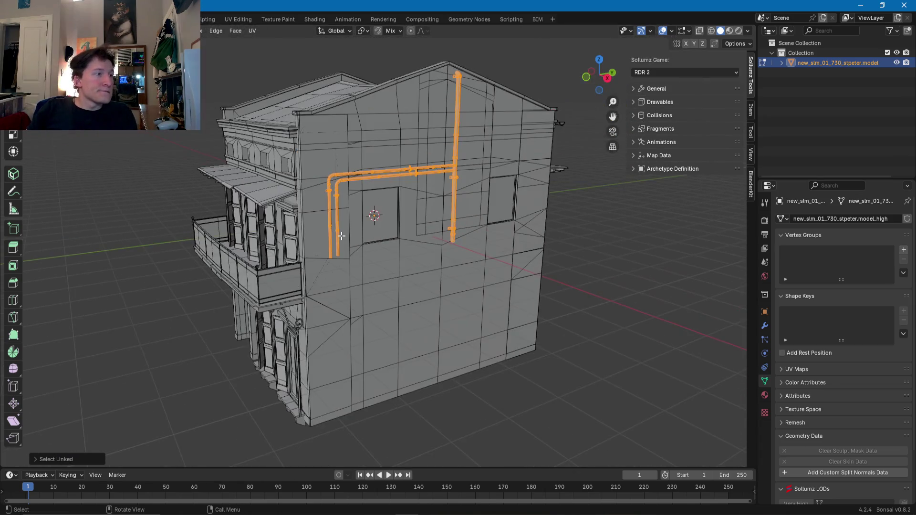
mouse_move(342, 236)
middle_mouse_down()
mouse_move(324, 161)
mouse_move(316, 230)
mouse_move(357, 227)
mouse_move(316, 229)
mouse_move(315, 252)
mouse_move(395, 247)
mouse_move(397, 210)
mouse_move(382, 224)
middle_mouse_up()
key("l")
scroll(317, 229, "down", 8)
scroll(315, 252, "up", 4)
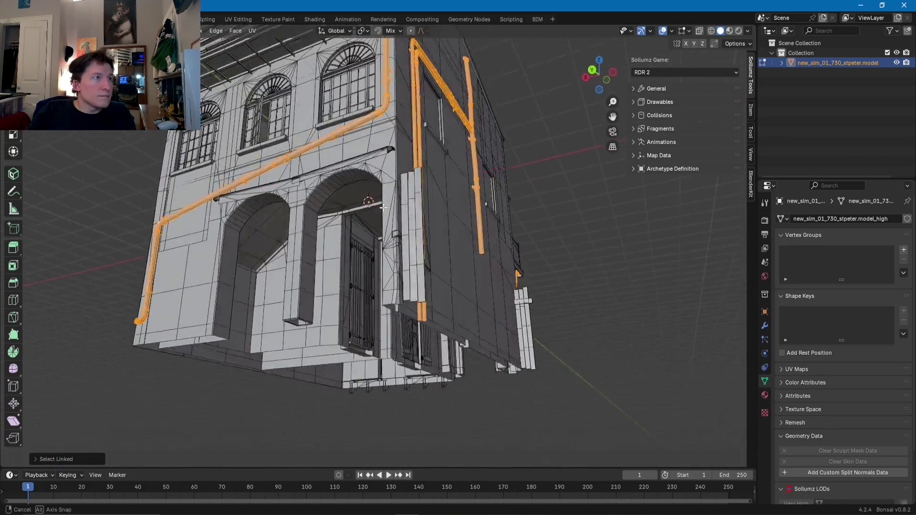
scroll(375, 229, "up", 6)
scroll(307, 232, "down", 1)
scroll(307, 232, "up", 5)
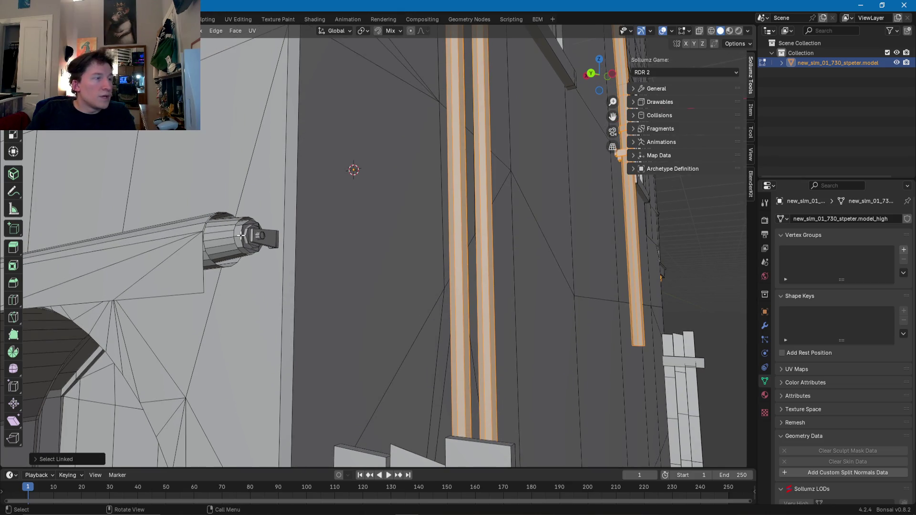
key("l")
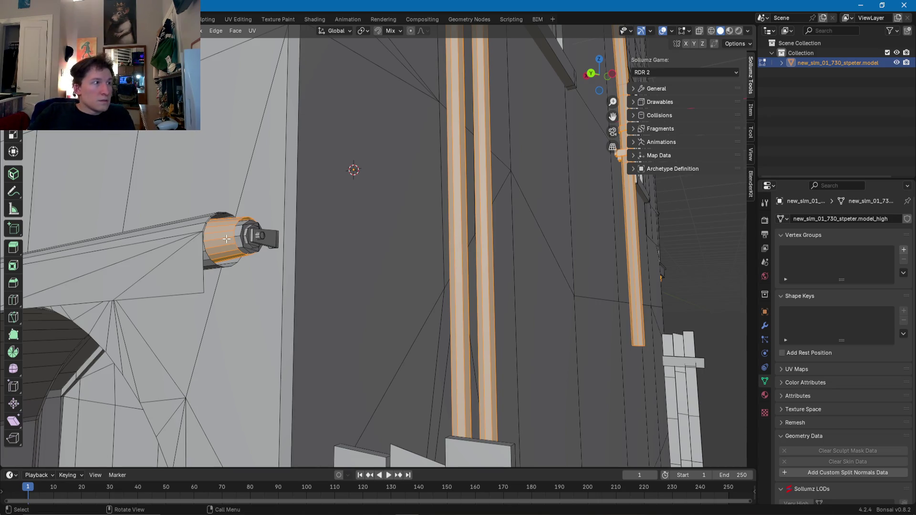
scroll(227, 239, "down", 8)
middle_click_drag(226, 239, 396, 241)
- Apply Shade Smooth to the selected pipes and brackets
right_click(396, 241)
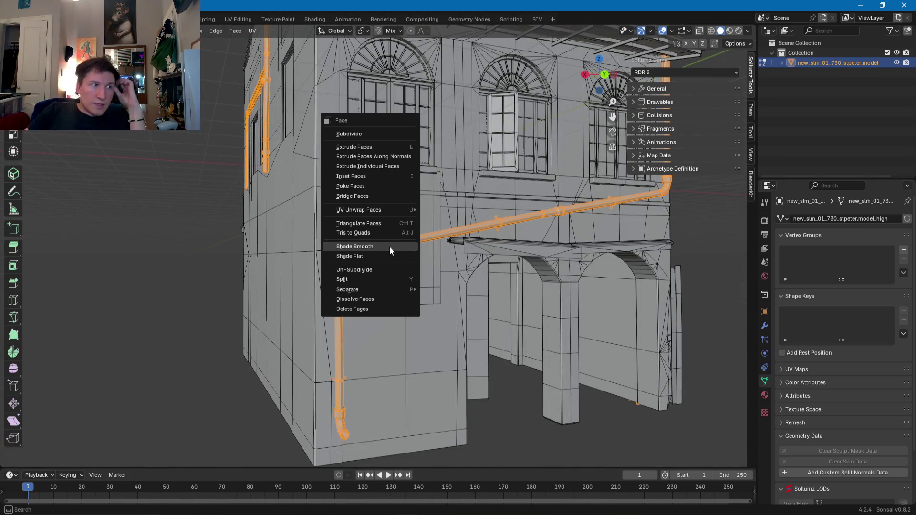
left_click(389, 247)
mouse_move(427, 225)
middle_mouse_down()
mouse_move(420, 267)
mouse_move(477, 291)
mouse_move(450, 282)
middle_mouse_up()
scroll(374, 258, "up", 5)
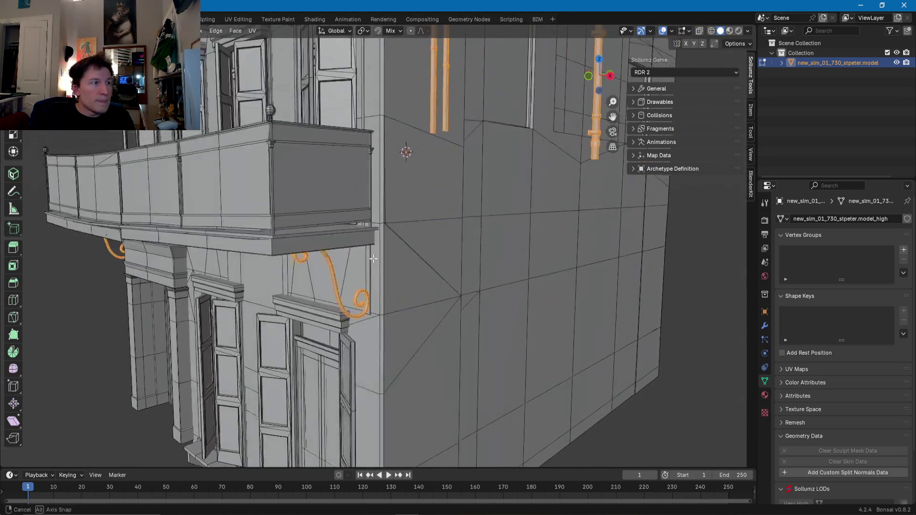
- Switch to Edge select mode and pick an edge along the curled balcony bracket
left_click(375, 256)
scroll(374, 259, "up", 4)
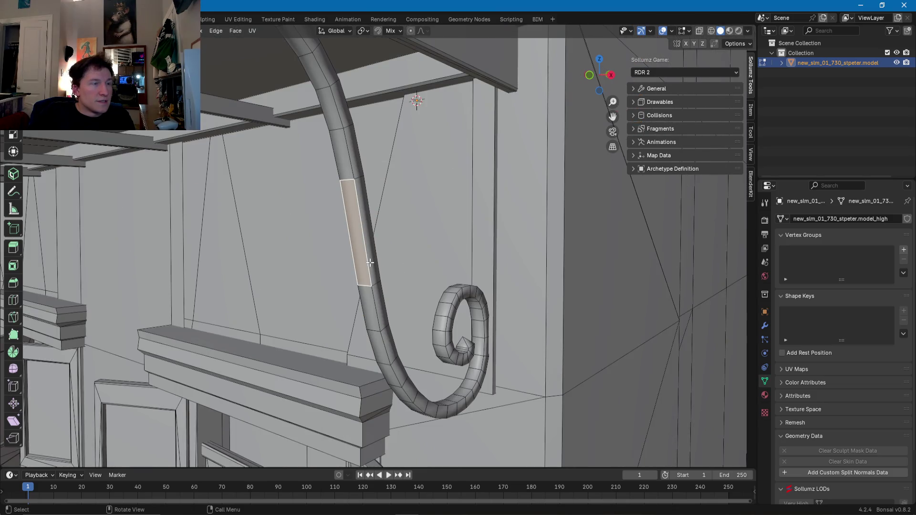
left_click(369, 262)
key("1")
left_click(367, 263)
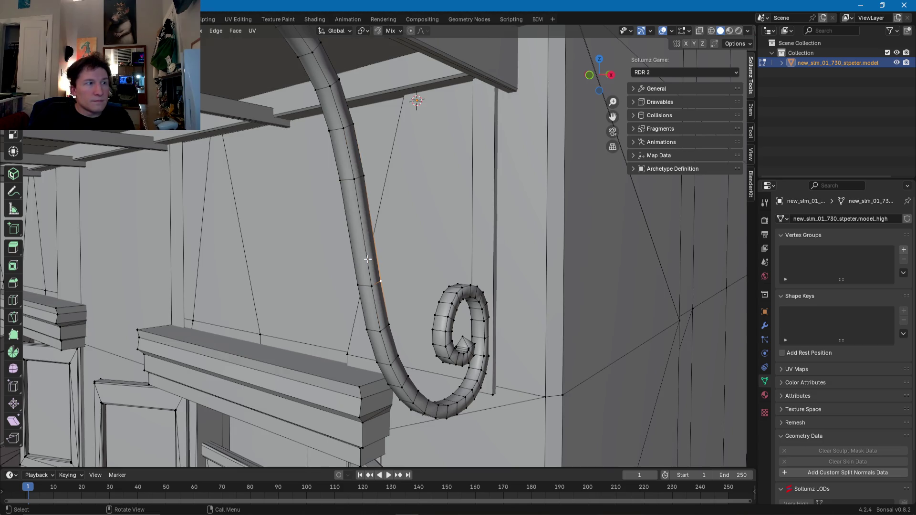
key("2")
left_click(367, 259)
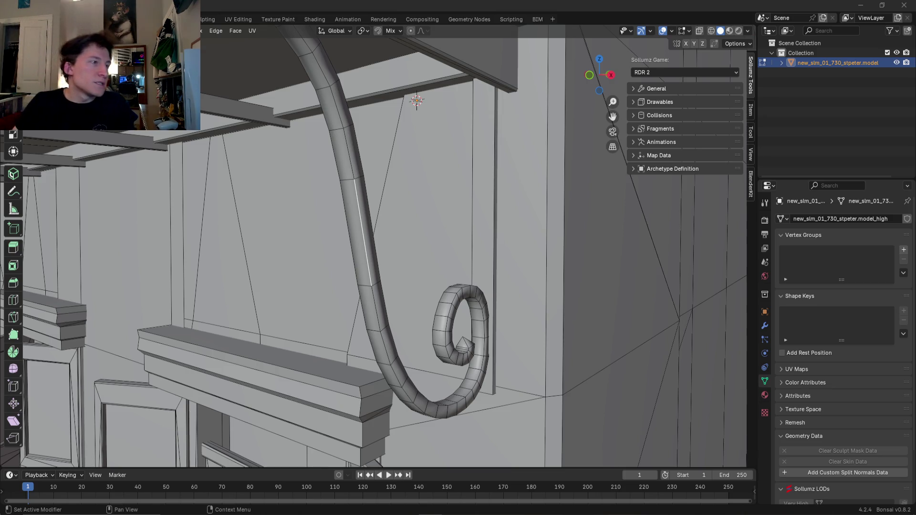
- Select the edge loop running along each of the two curled brackets
scroll(280, 239, "down", 5)
scroll(375, 228, "up", 5)
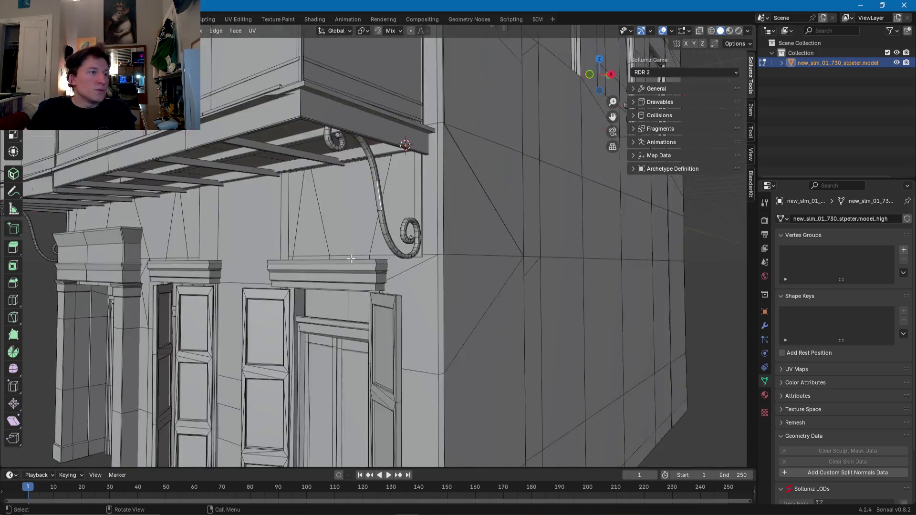
left_click(395, 153, "alt")
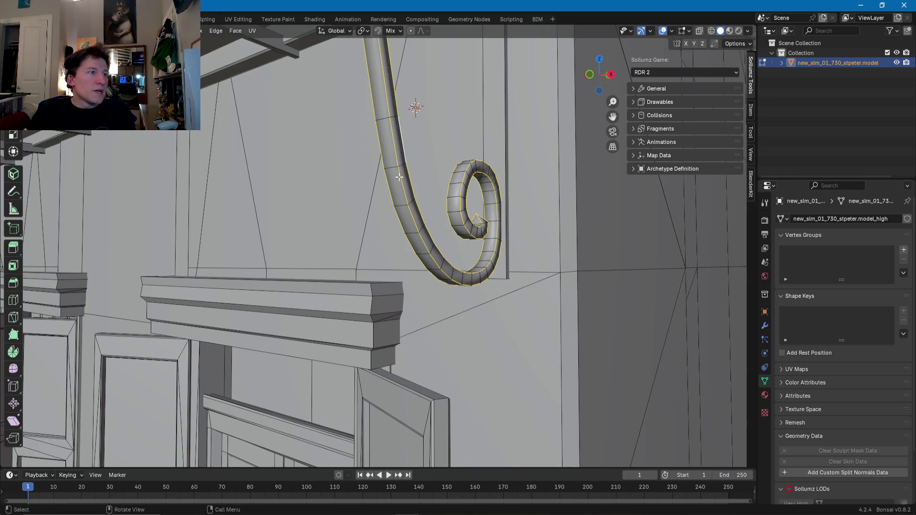
scroll(406, 167, "down", 5)
mouse_move(427, 193)
middle_mouse_down()
mouse_move(432, 204)
mouse_move(395, 143)
mouse_move(275, 194)
middle_mouse_up()
left_click(344, 148, "alt+shift")
- Mark the selected bracket edge loops as sharp from the Ctrl+E edge menu
key("ctrl+e")
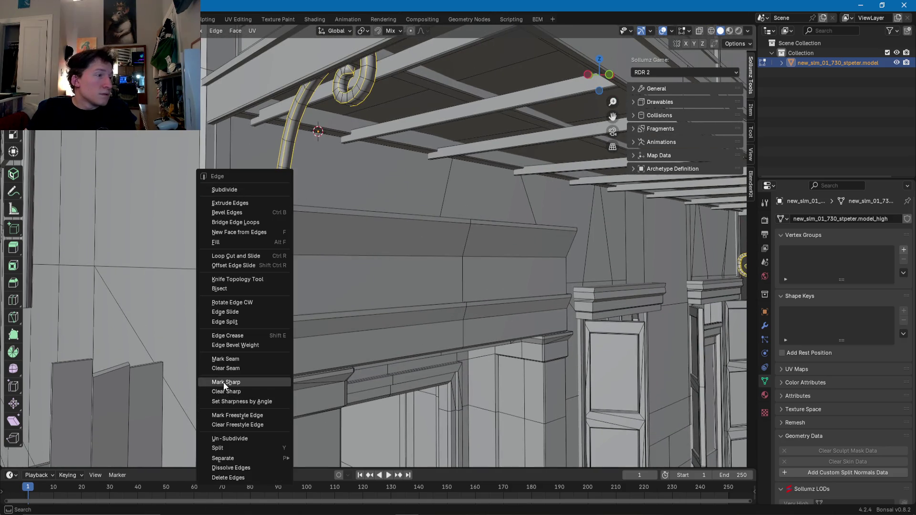
left_click(226, 382)
scroll(265, 334, "down", 5)
mouse_move(295, 249)
middle_mouse_down()
mouse_move(336, 269)
mouse_move(319, 281)
mouse_move(331, 282)
middle_mouse_up()
scroll(337, 270, "up", 5)
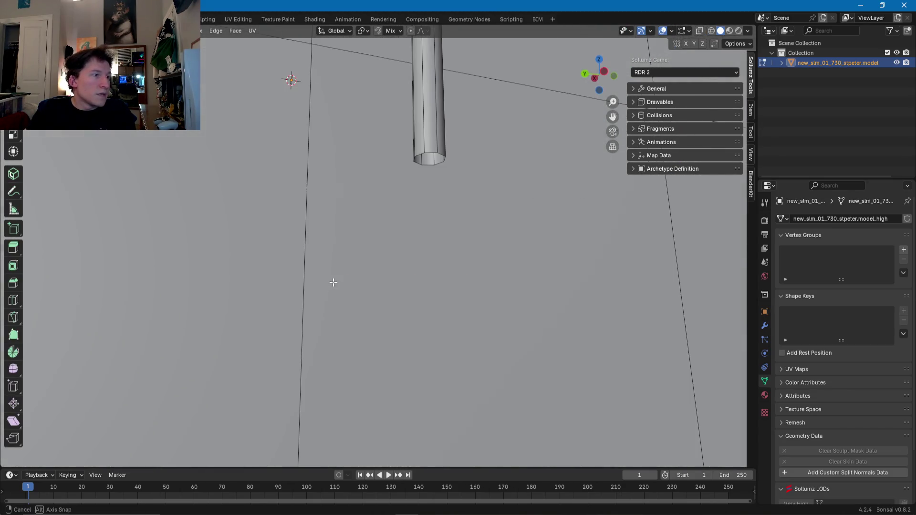
- Select the edge ring at the pipe's bottom and inspect the pipe and its bracket
left_click(436, 131, "alt")
middle_click_drag(435, 132, 426, 169)
mouse_move(361, 137)
middle_mouse_down()
mouse_move(282, 334)
mouse_move(320, 304)
middle_mouse_up()
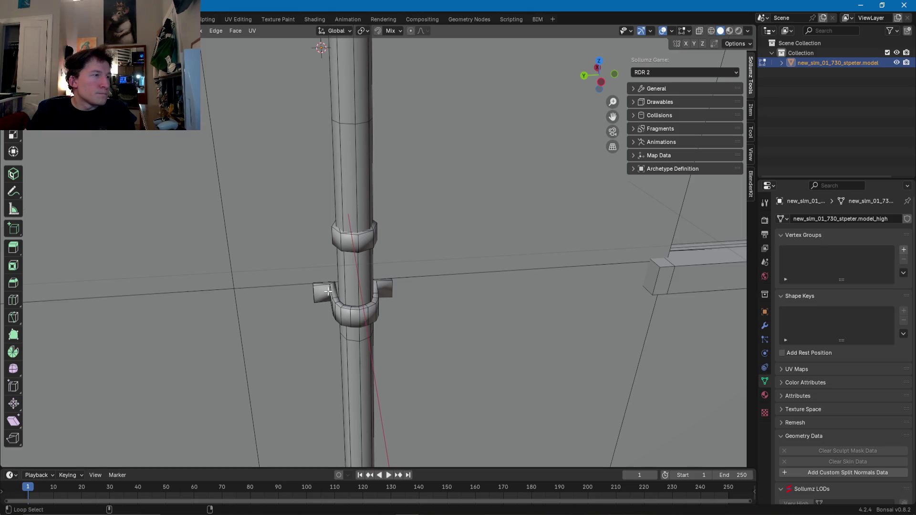
mouse_move(359, 294)
middle_mouse_down()
mouse_move(336, 279)
mouse_move(345, 280)
middle_mouse_up()
scroll(345, 280, "up", 2)
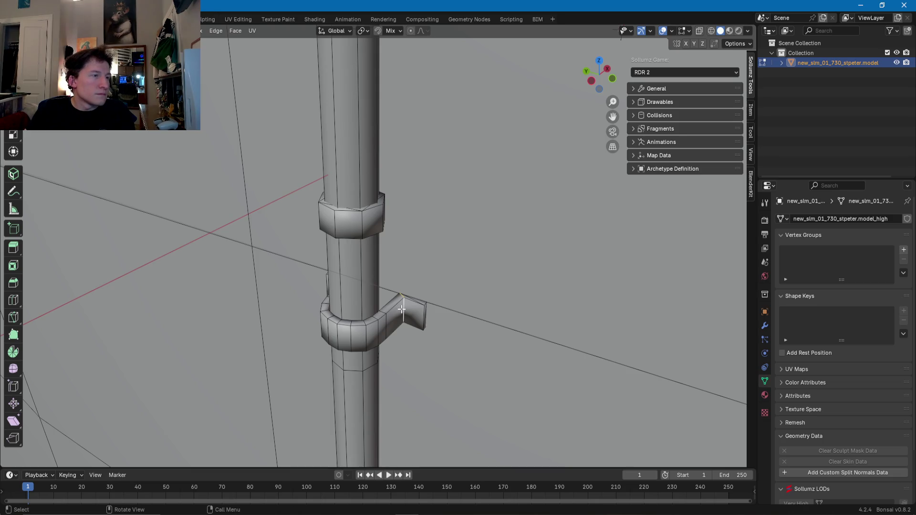
scroll(402, 309, "down", 8)
middle_click_drag(409, 313, 389, 270)
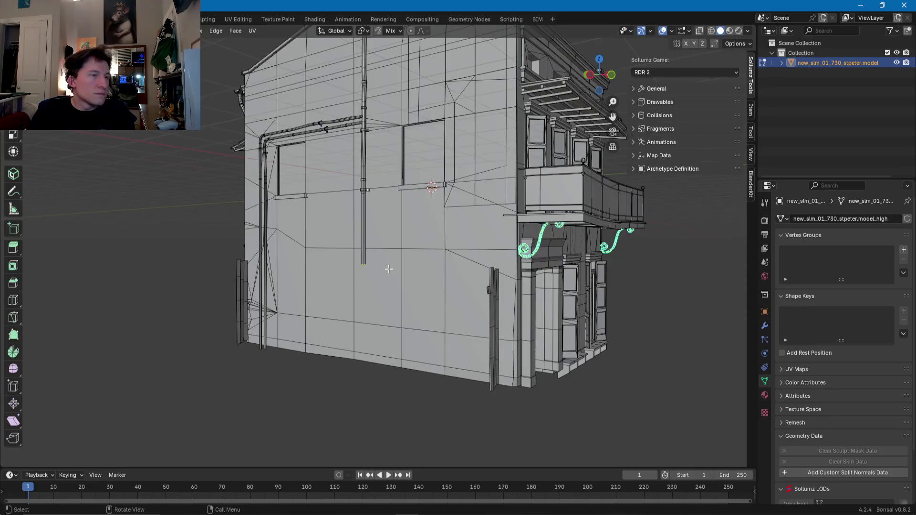
scroll(389, 270, "up", 8)
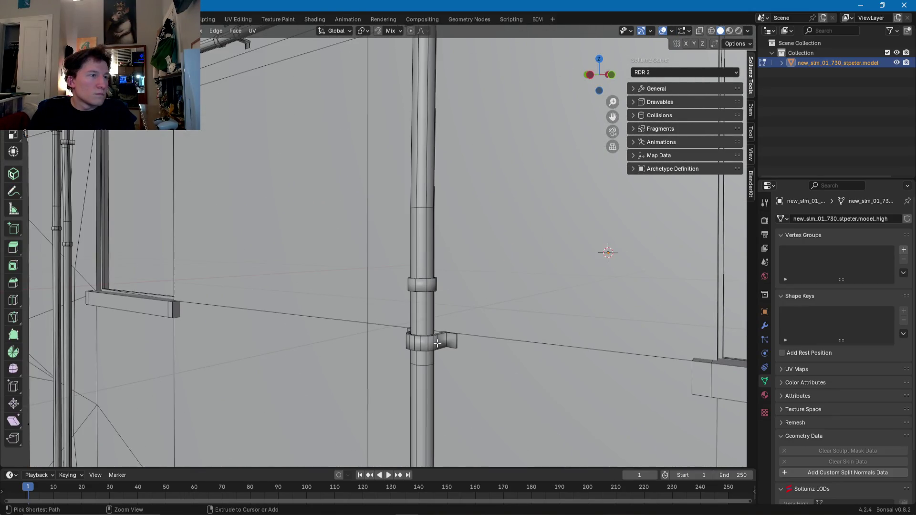
- In face select mode, select the entire curled bracket mesh with Ctrl+L
key("1")
key("a")
key("3")
mouse_move(428, 346)
middle_mouse_down()
mouse_move(475, 362)
mouse_move(375, 327)
mouse_move(335, 330)
mouse_move(378, 294)
middle_mouse_up()
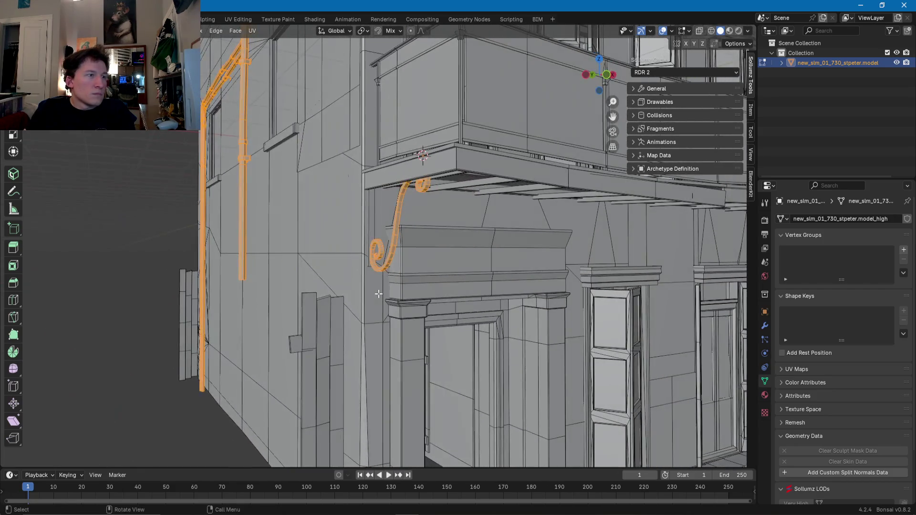
left_click(379, 252)
key("ctrl+l")
- Pick a face on the wall pipe's clamp and select the whole connected pipe with Ctrl+L
mouse_move(378, 252)
middle_mouse_down()
mouse_move(417, 261)
mouse_move(291, 256)
middle_mouse_up()
left_click(291, 256, "shift")
key("ctrl+l")
mouse_move(289, 219)
middle_mouse_down()
mouse_move(288, 269)
mouse_move(392, 282)
middle_mouse_up()
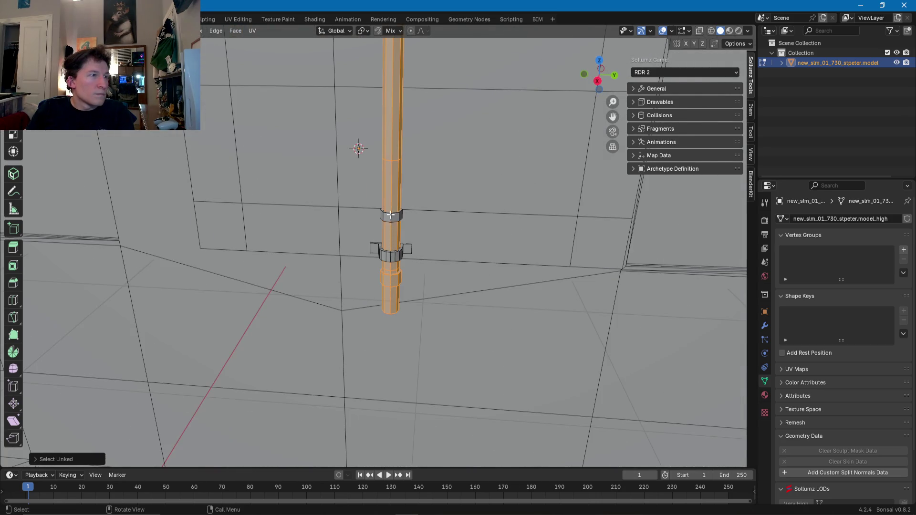
- Select the horizontal and left-running wall pipes segment by segment with linked selection (L)
scroll(391, 215, "down", 5)
middle_click_drag(391, 214, 363, 248)
scroll(351, 263, "up", 5)
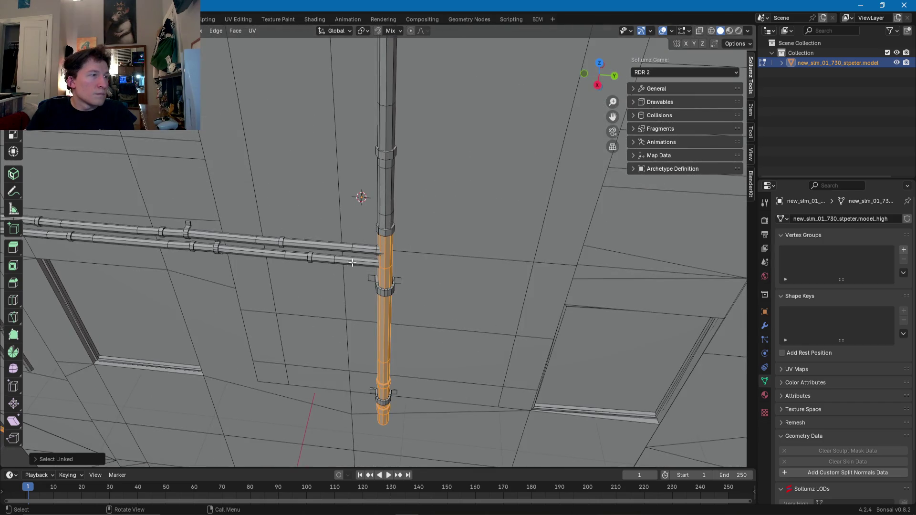
key("l")
key("l")
key("l")
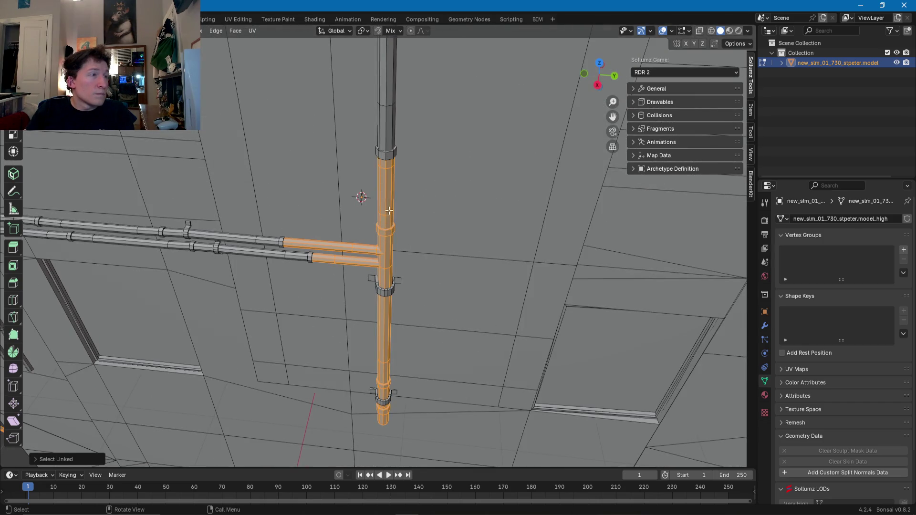
key("l")
middle_click_drag(390, 156, 398, 162)
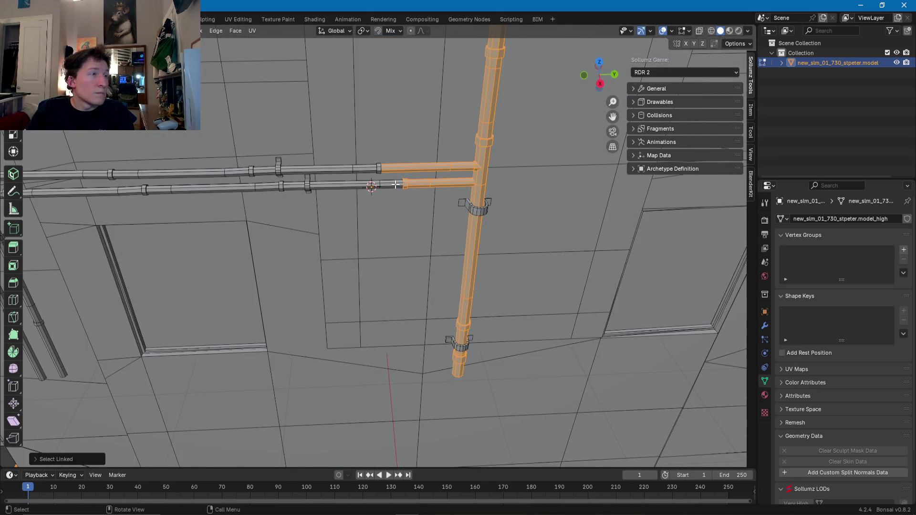
key("l")
key("l")
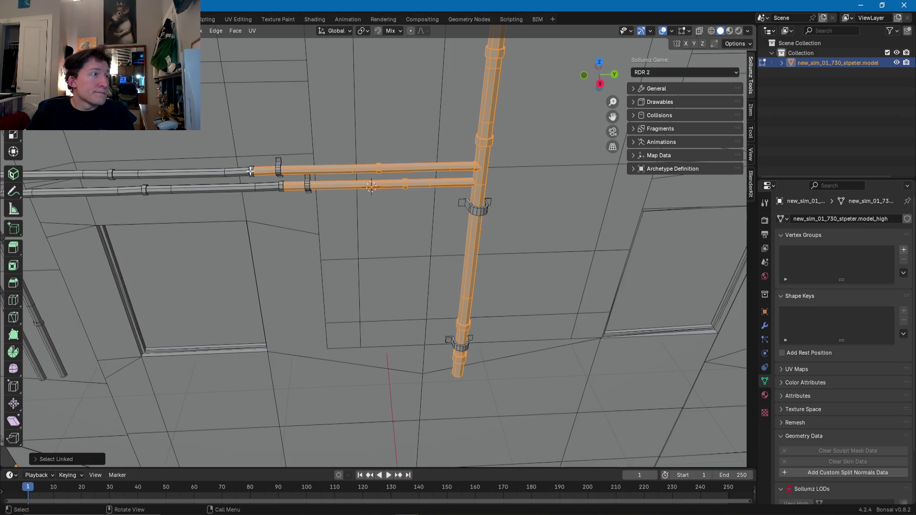
key("l")
middle_click_drag(181, 188, 353, 177)
key("l")
key("l")
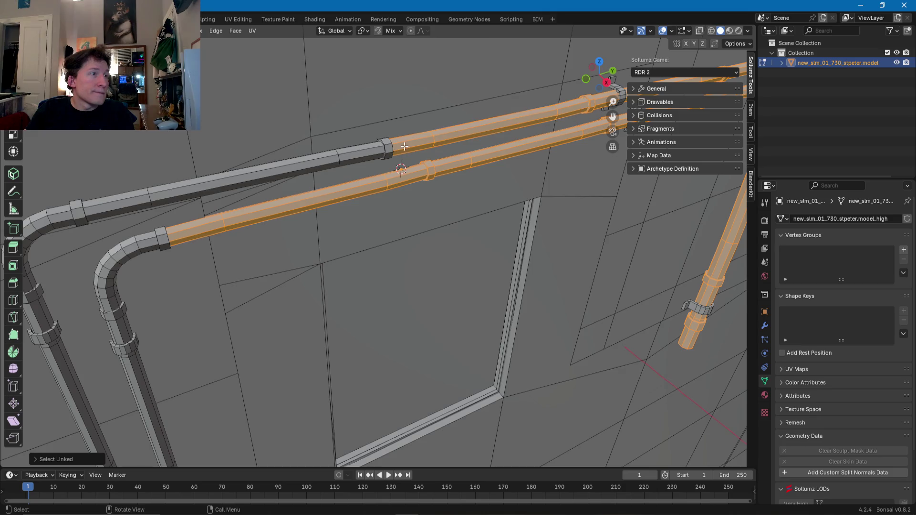
key("l")
key("l")
key("l")
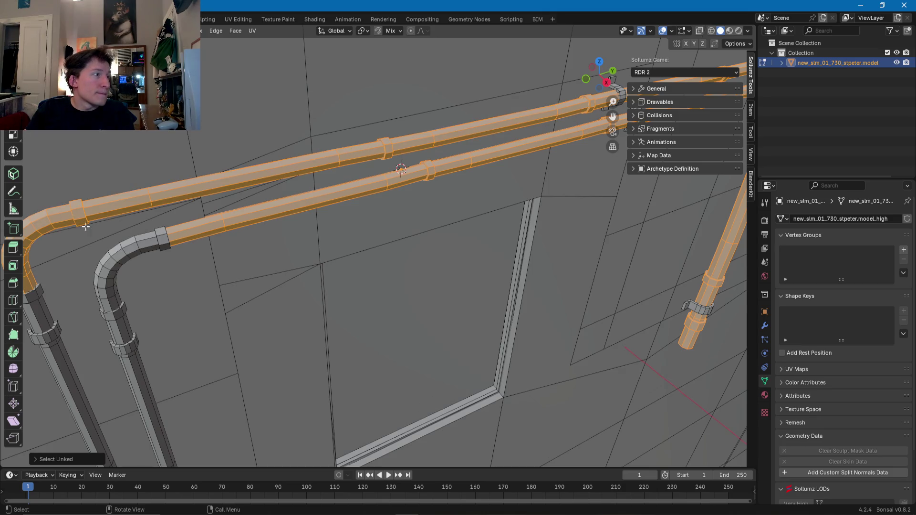
key("l")
- Add the left pipe's vertical segments and clamps to the pipe selection
middle_click_drag(159, 240, 263, 212)
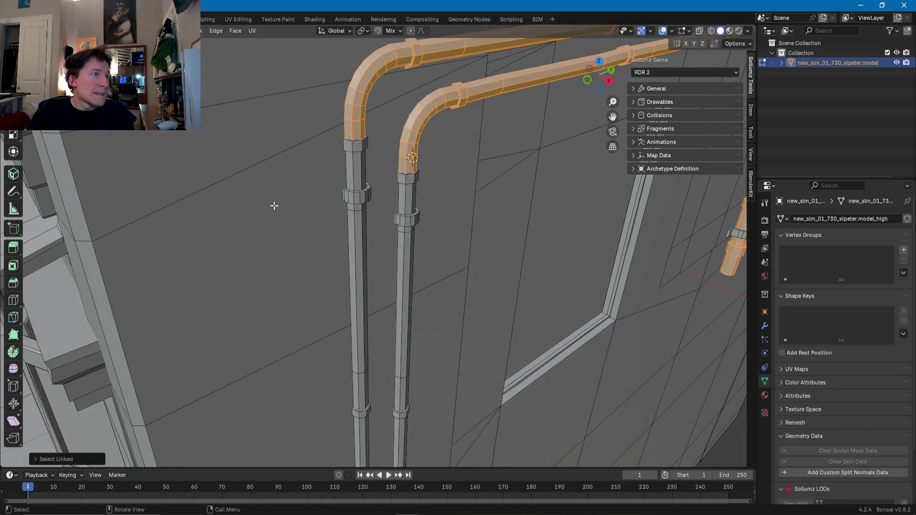
key("l")
key("l")
key("l")
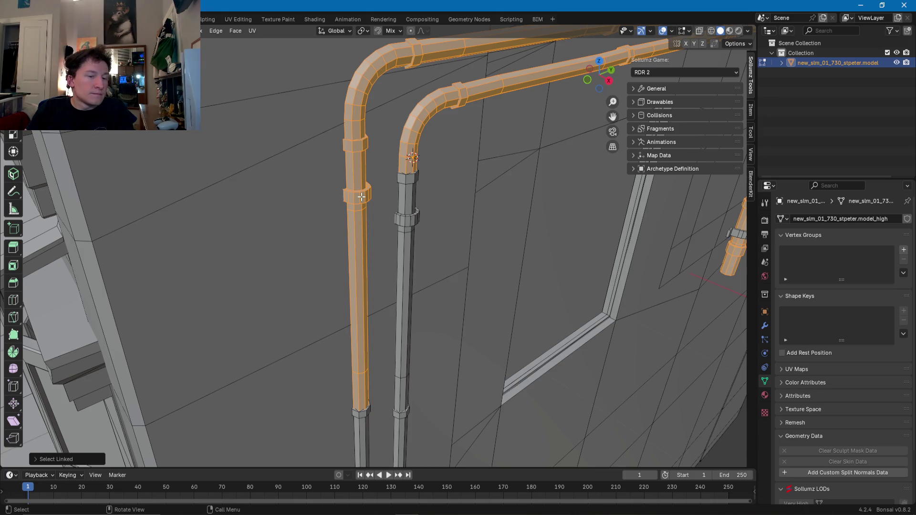
mouse_move(361, 198)
middle_mouse_down()
mouse_move(379, 209)
mouse_move(525, 224)
mouse_move(467, 238)
middle_mouse_up()
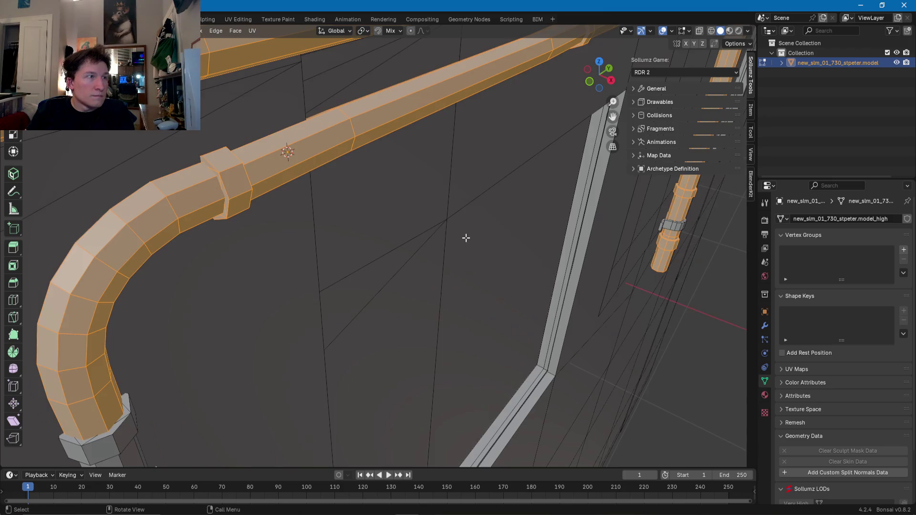
scroll(448, 241, "down", 5)
scroll(420, 258, "up", 4)
scroll(390, 282, "up", 3)
mouse_move(389, 282)
middle_mouse_down()
mouse_move(344, 282)
mouse_move(330, 293)
mouse_move(357, 253)
mouse_move(356, 274)
middle_mouse_up()
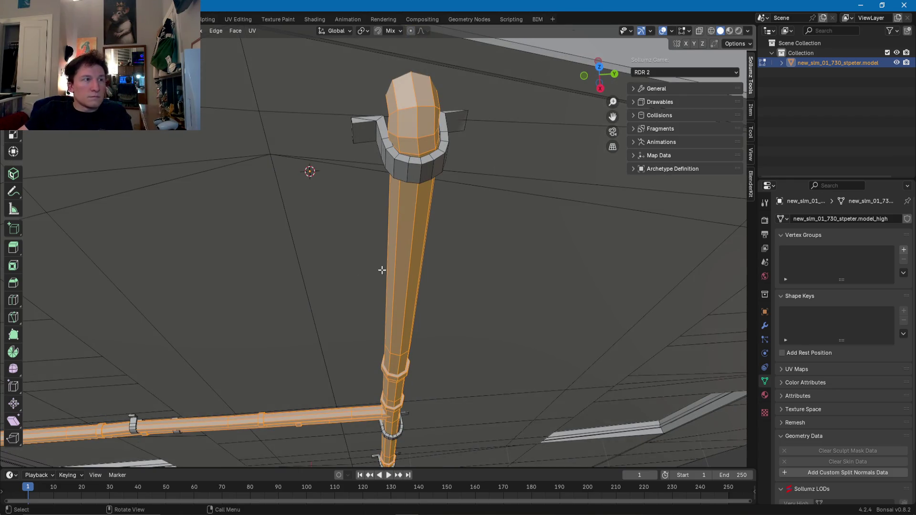
- Frame the pipe collar, then select the whole curled bracket and Shade Smooth it
left_click(411, 269)
left_click(414, 170)
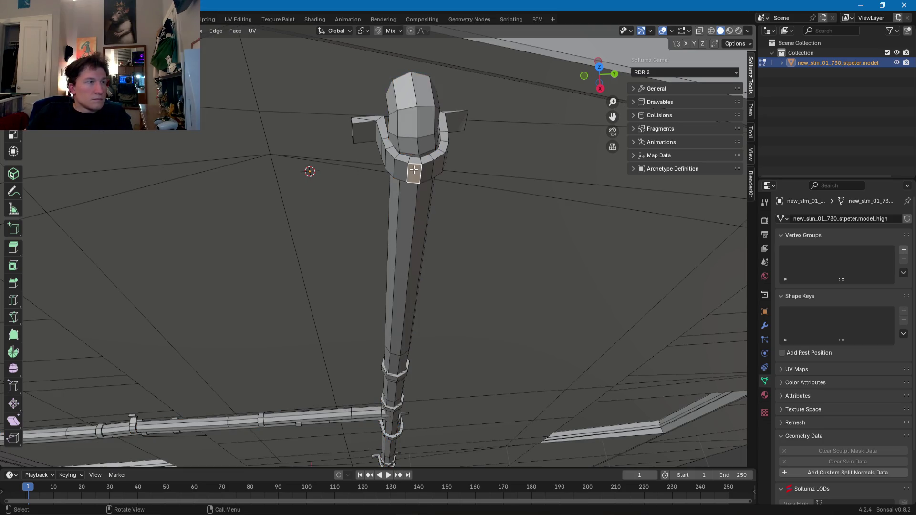
key("KP_Decimal")
mouse_move(395, 188)
middle_mouse_down()
mouse_move(571, 139)
mouse_move(409, 250)
mouse_move(307, 235)
mouse_move(460, 147)
mouse_move(442, 168)
mouse_move(102, 334)
mouse_move(266, 225)
mouse_move(494, 224)
mouse_move(390, 213)
mouse_move(334, 224)
mouse_move(426, 228)
mouse_move(311, 156)
mouse_move(308, 231)
middle_mouse_up()
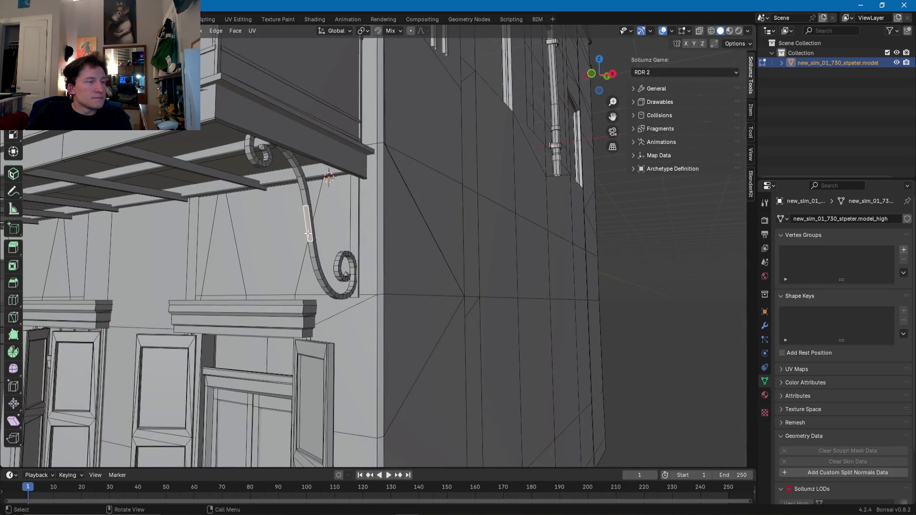
key("l")
right_click(308, 233)
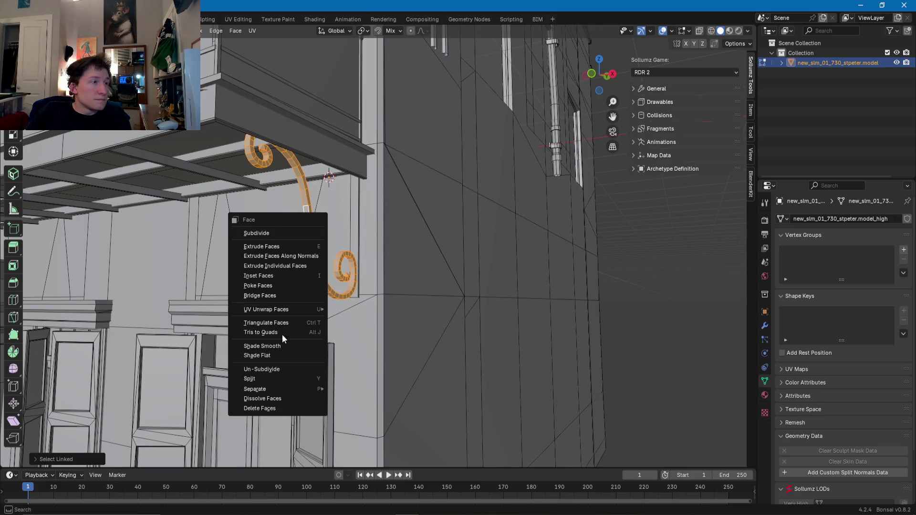
left_click(280, 346)
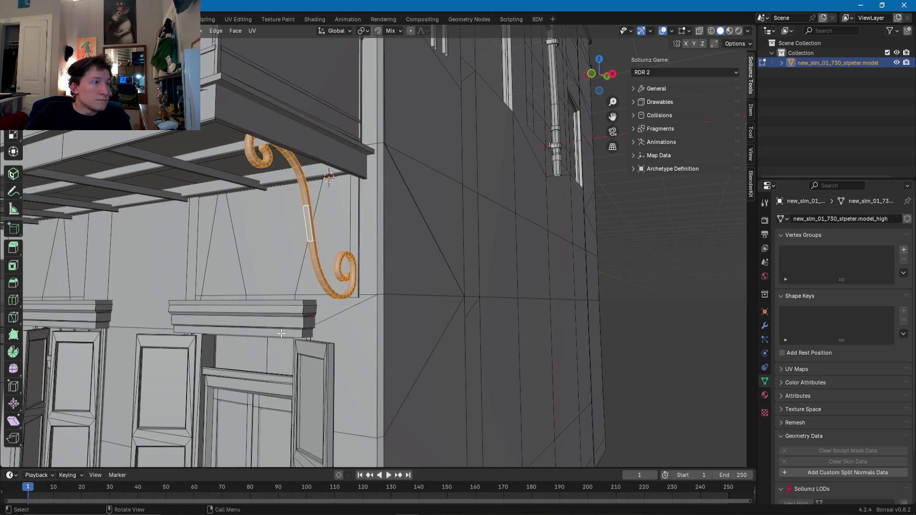
- Clear Sharp on the curled bracket's edges and return to Object Mode
left_click(311, 234)
left_click(312, 232, "alt")
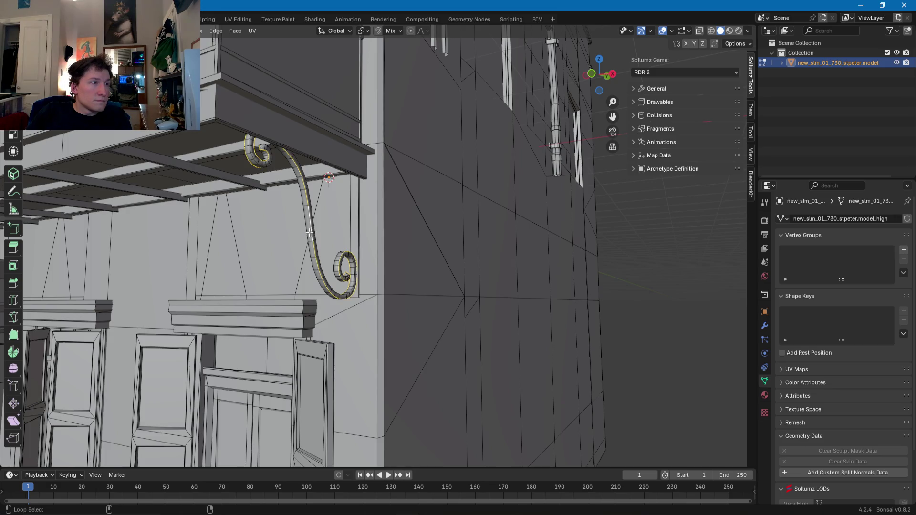
key("l")
right_click(306, 232)
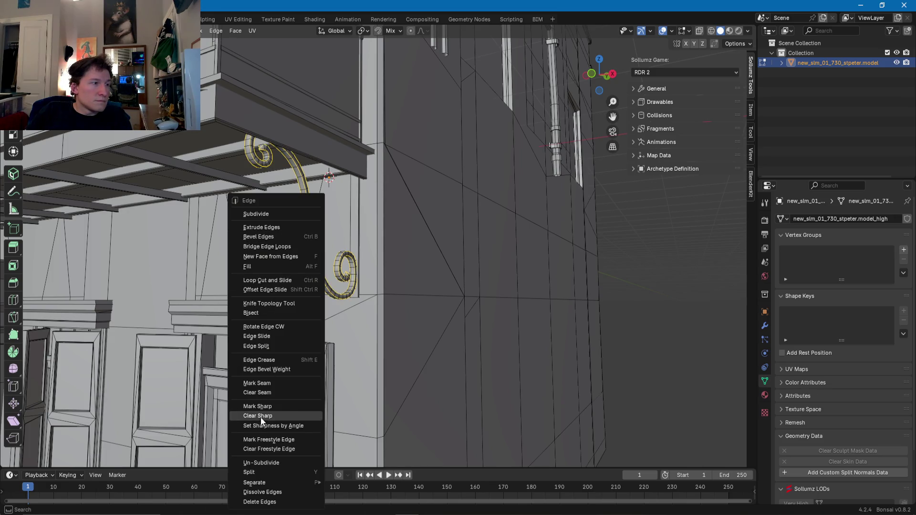
left_click(261, 419)
key("Tab")
- Mark the edge loop of the thin vertical post by the doorway sharp, then exit to Object Mode
mouse_move(286, 381)
middle_mouse_down()
mouse_move(367, 279)
mouse_move(400, 275)
mouse_move(388, 287)
mouse_move(290, 288)
middle_mouse_up()
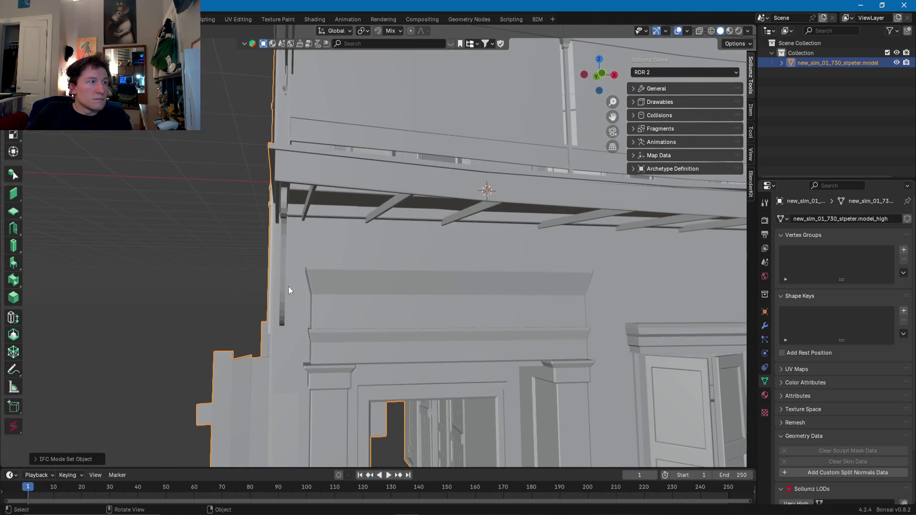
key("Tab")
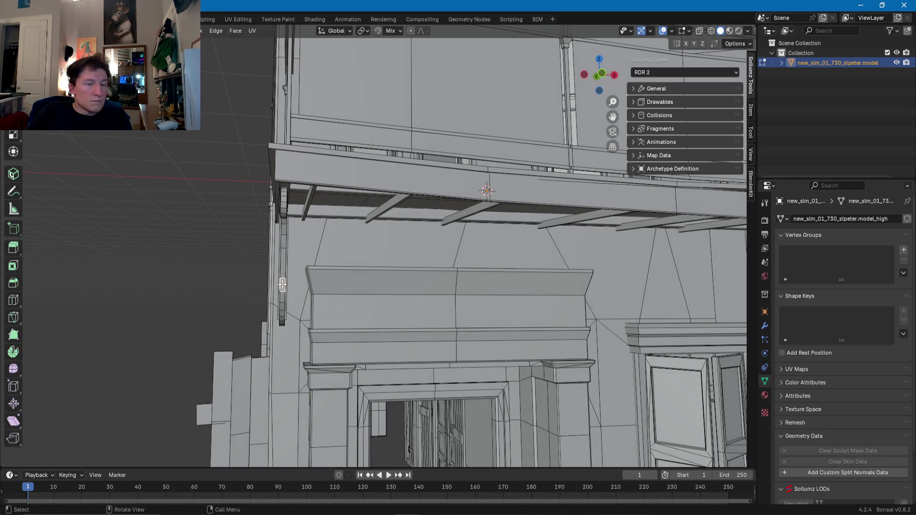
left_click(283, 284)
right_click(282, 285)
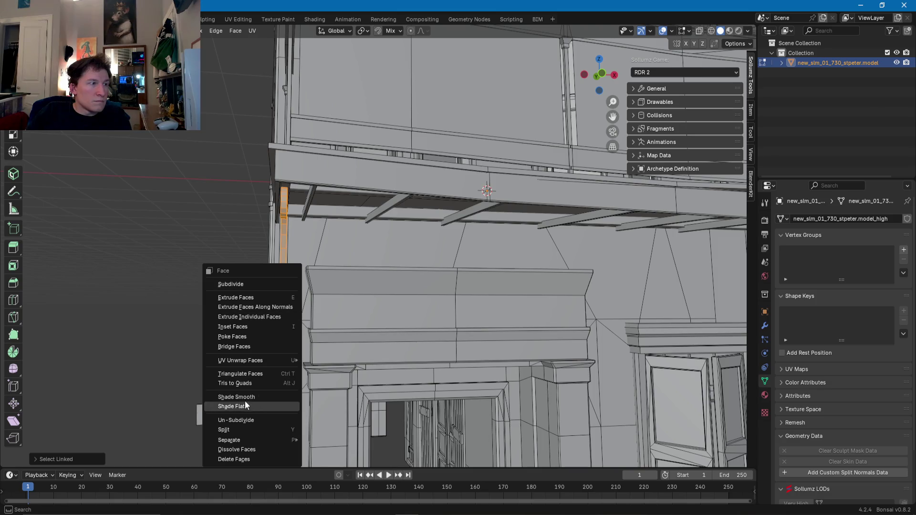
key("Escape")
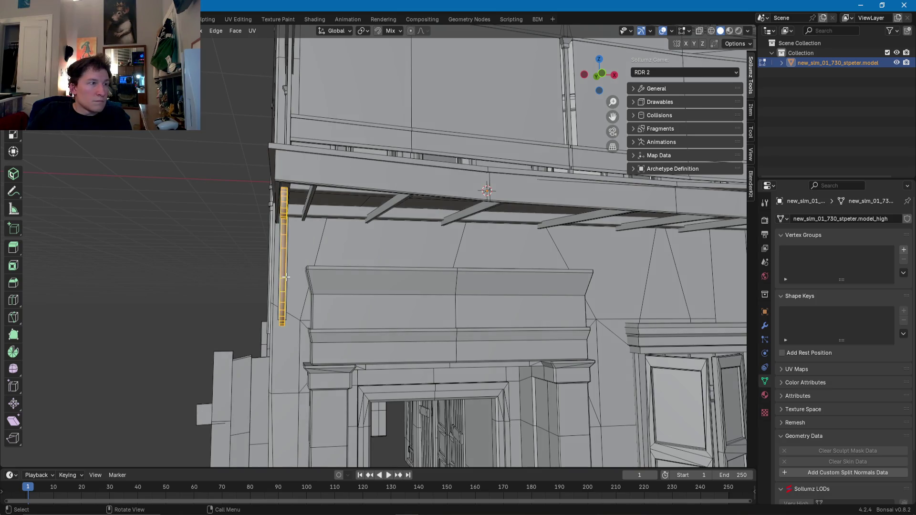
key("alt+a")
left_click(286, 277, "alt")
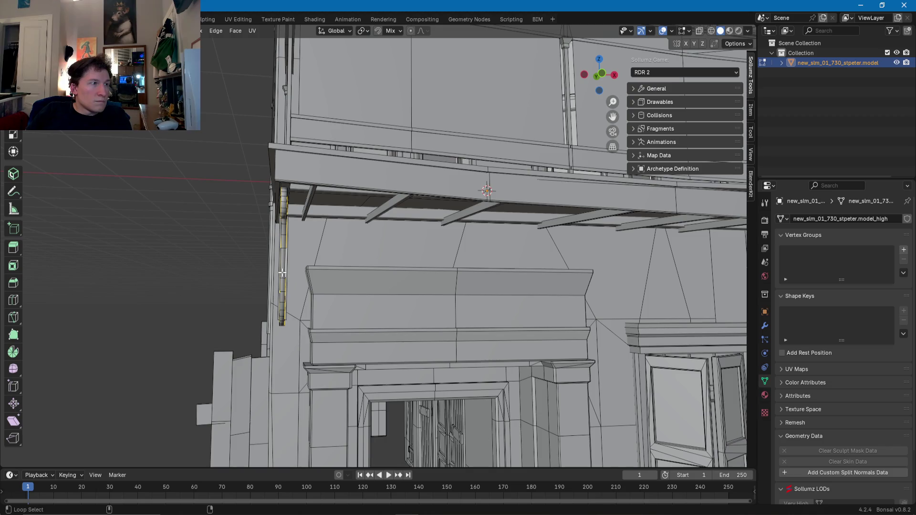
right_click(282, 272)
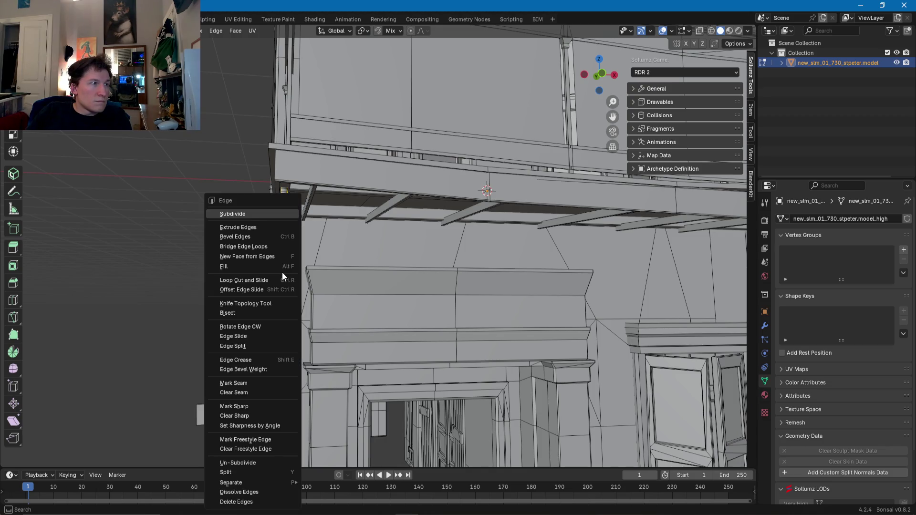
left_click(230, 406)
middle_click_drag(329, 255, 345, 254)
key("Tab")
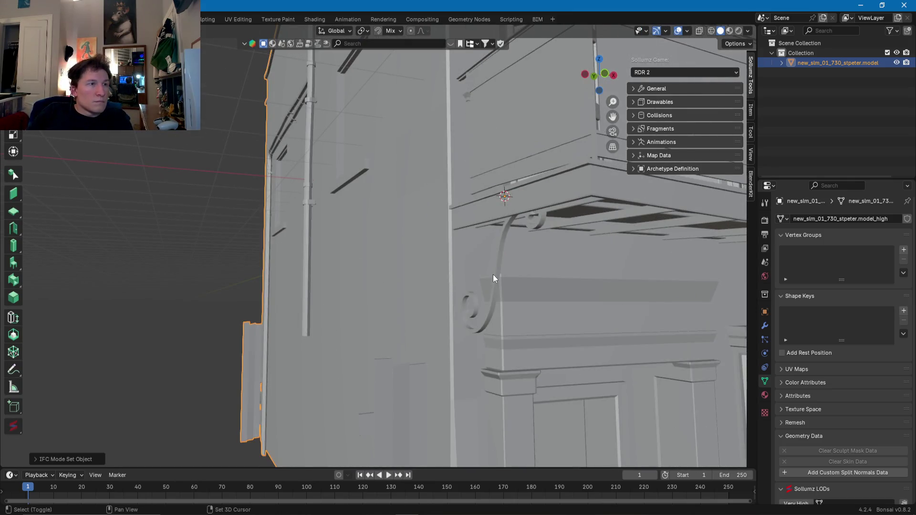
- In Edit Mode, delete the selected front window faces with X > Faces
scroll(475, 279, "up", 5)
scroll(475, 279, "down", 5)
mouse_move(483, 286)
middle_mouse_down()
mouse_move(462, 293)
mouse_move(476, 315)
mouse_move(415, 294)
mouse_move(389, 318)
mouse_move(334, 301)
mouse_move(368, 288)
mouse_move(373, 297)
mouse_move(310, 264)
middle_mouse_up()
key("Tab")
mouse_move(318, 272)
middle_mouse_down()
mouse_move(329, 272)
mouse_move(317, 285)
middle_mouse_up()
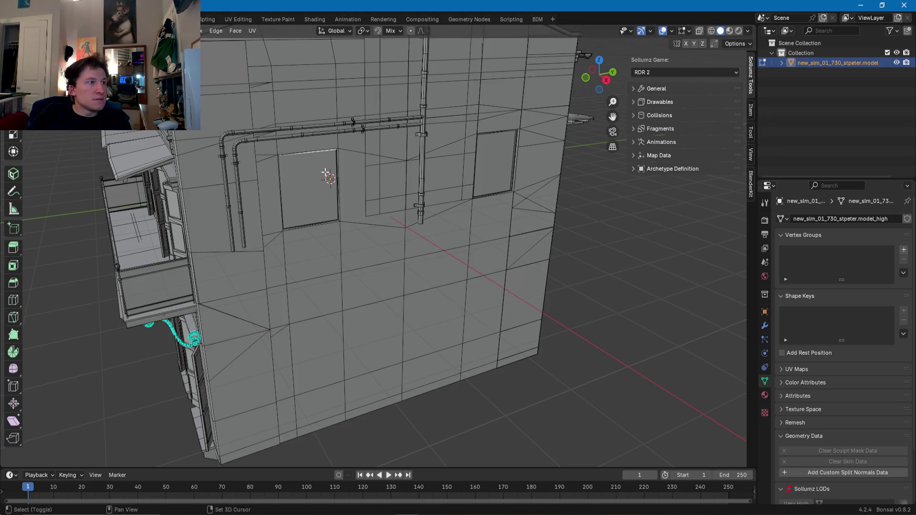
scroll(326, 186, "up", 4)
left_click(287, 212)
mouse_move(280, 215)
middle_mouse_down()
mouse_move(302, 201)
mouse_move(421, 198)
middle_mouse_up()
left_click(422, 198)
key("x")
left_click(370, 200)
key("ctrl+z")
key("x")
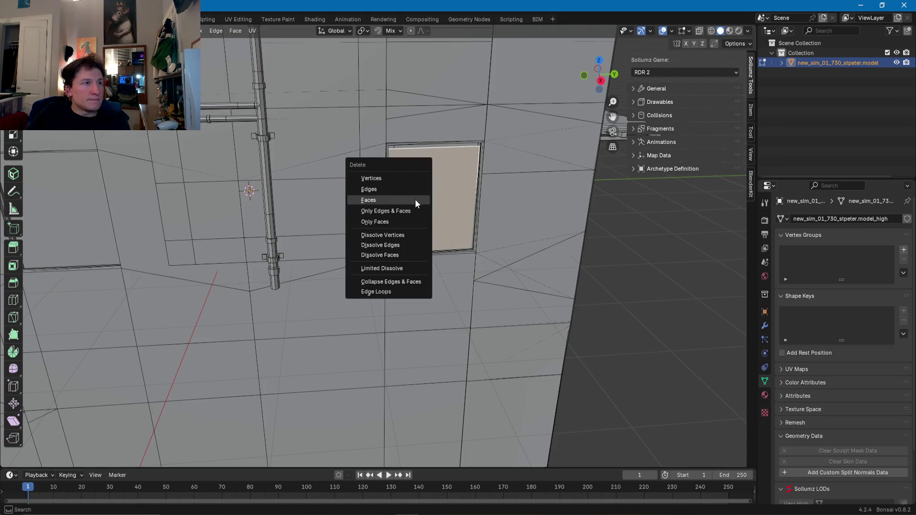
left_click(377, 201)
- Delete the face covering the left wall's window and select the faces behind it
middle_click_drag(317, 207, 221, 201)
left_click(214, 202)
key("x")
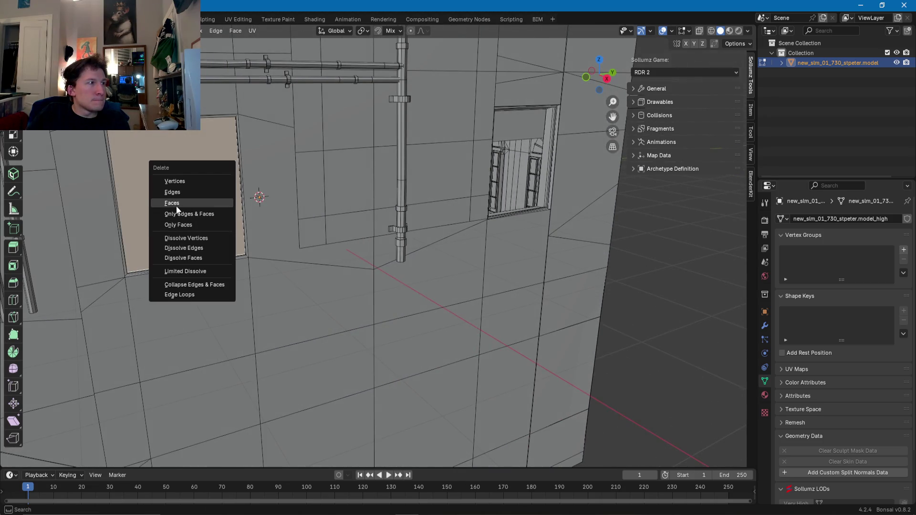
left_click(176, 203)
left_click(200, 199)
left_click(498, 140)
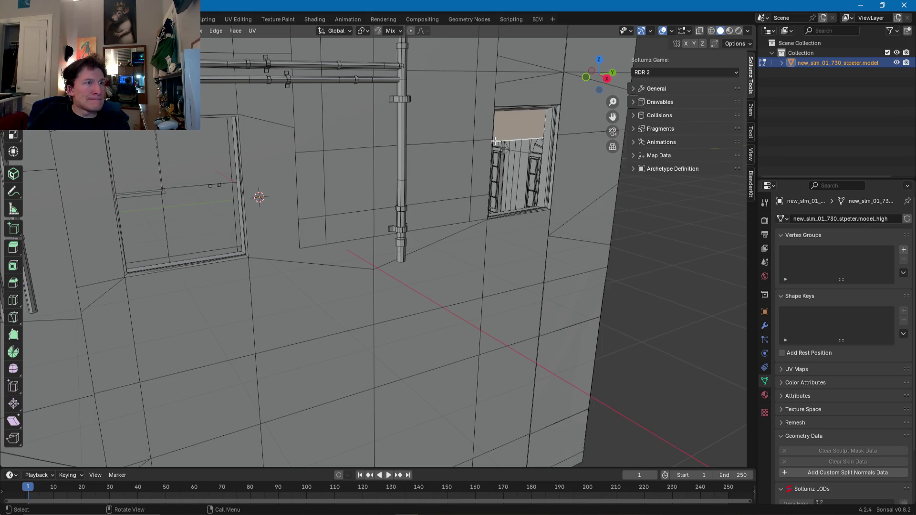
- Turn on the Face Orientation viewport overlay to check the building's normals
left_click(672, 30)
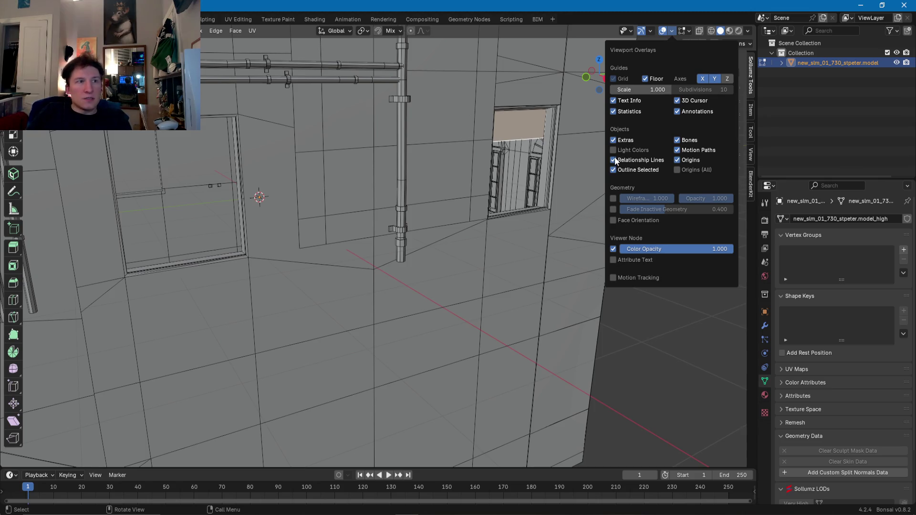
left_click(614, 220)
mouse_move(454, 191)
middle_mouse_down()
mouse_move(536, 181)
mouse_move(478, 210)
middle_mouse_up()
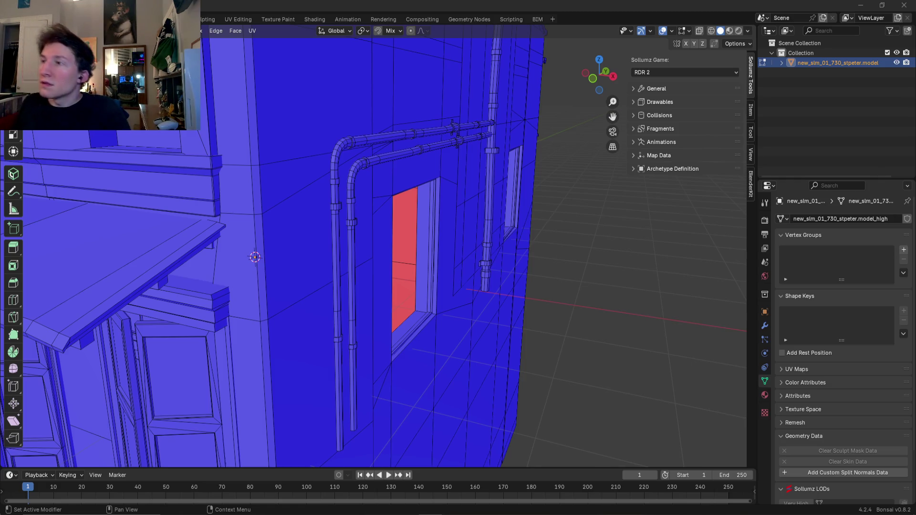
- Delete the three upper-storey window faces on the building front
middle_click_drag(223, 188, 363, 176, "shift")
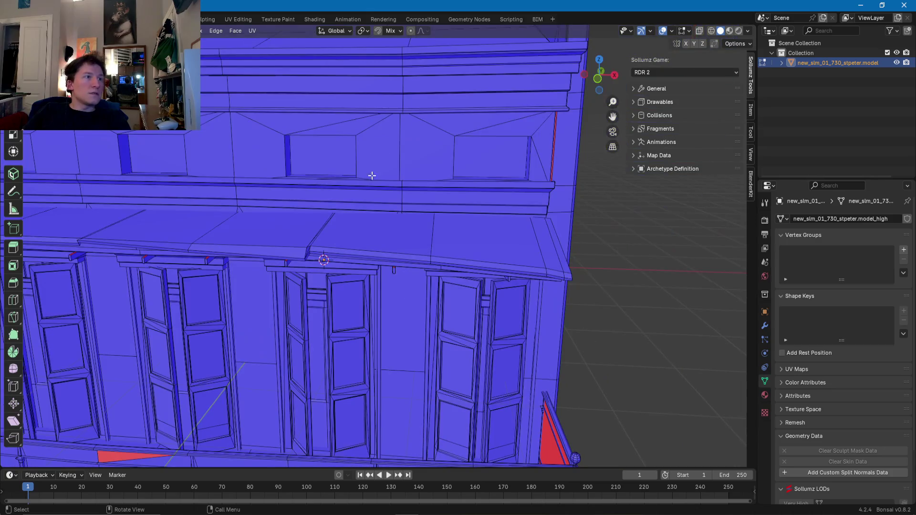
middle_click_drag(446, 163, 495, 170, "shift")
left_click(468, 168, "shift")
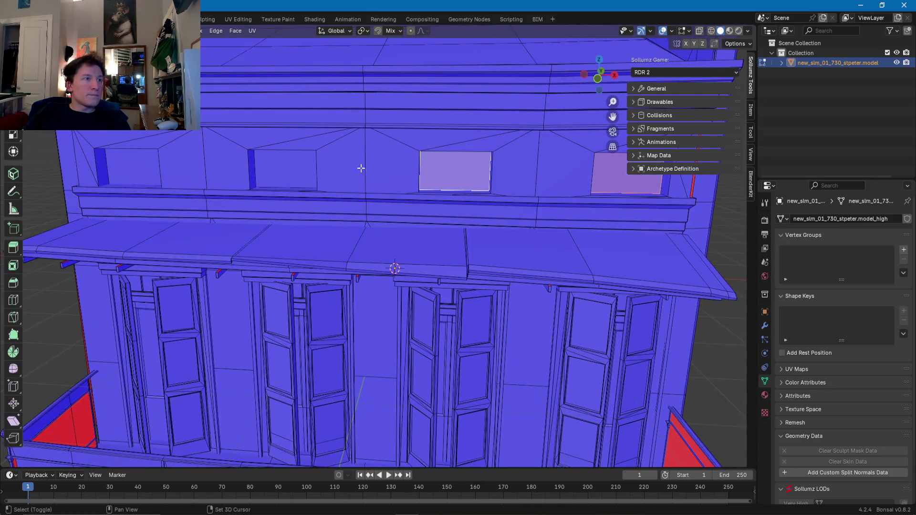
left_click(306, 168, "shift")
left_click(148, 164, "shift")
key("x")
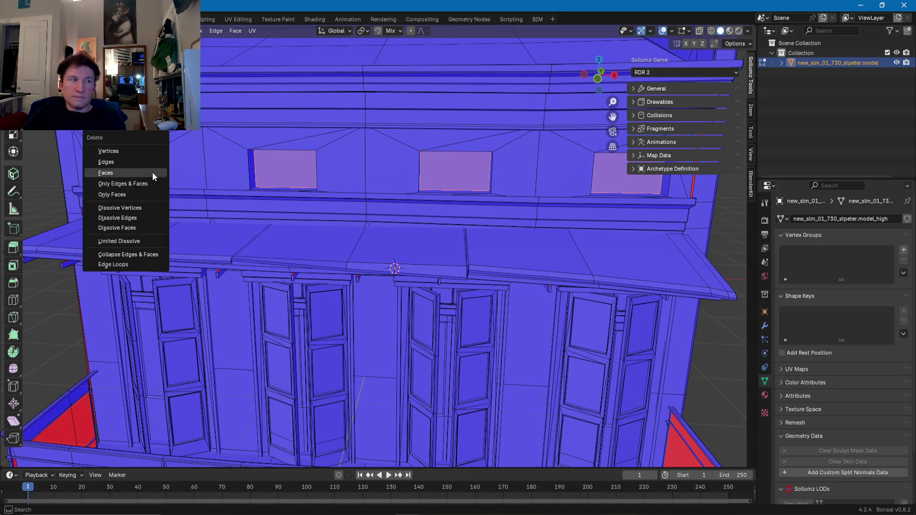
left_click(139, 174)
- Select the wall face beside the thin strip and move it along the X axis
scroll(341, 180, "up", 8)
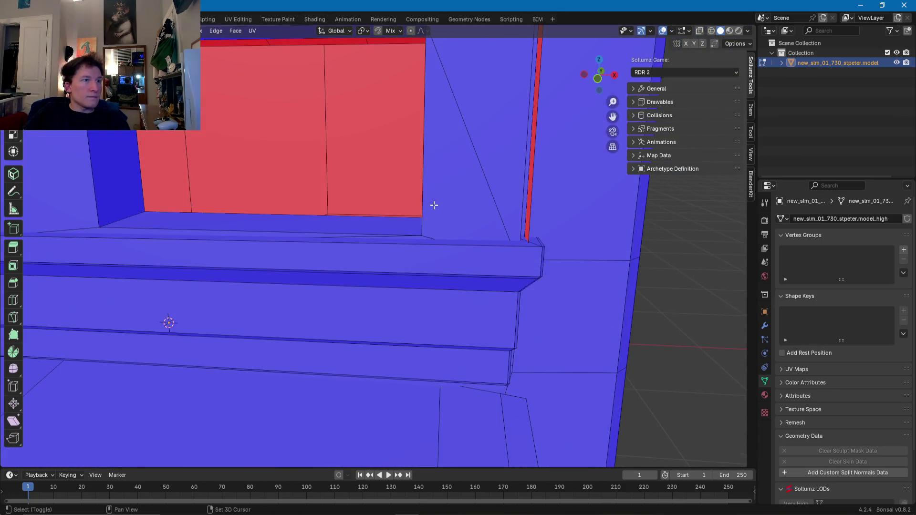
middle_click_drag(433, 205, 419, 228, "shift")
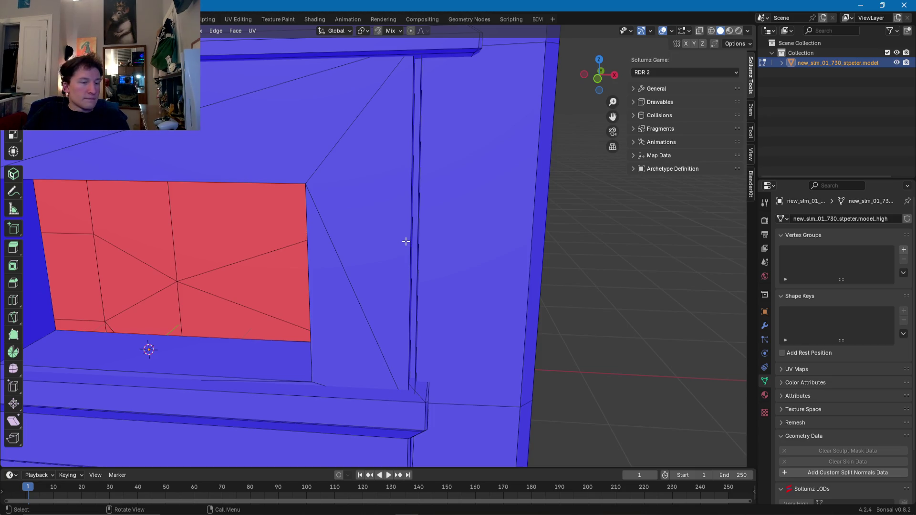
left_click(419, 247)
mouse_move(419, 246)
middle_mouse_down()
mouse_move(284, 266)
mouse_move(399, 270)
middle_mouse_up()
scroll(398, 271, "down", 5)
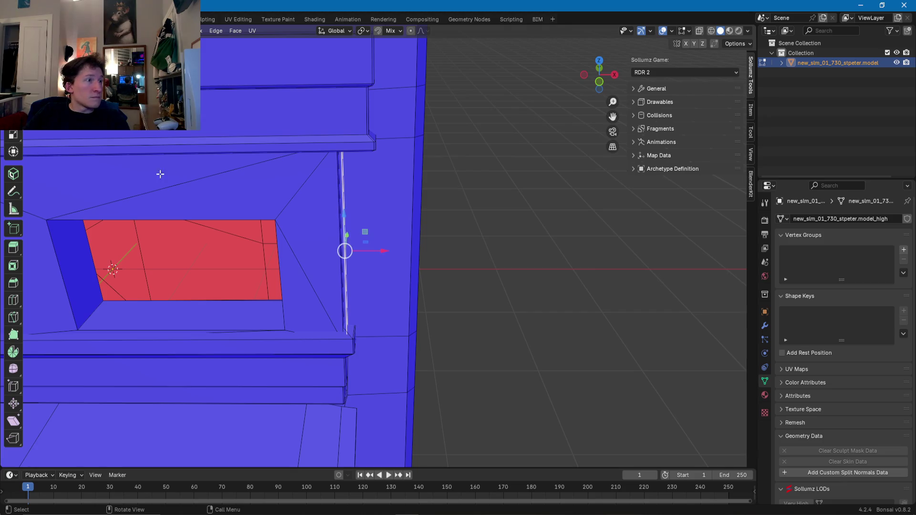
scroll(239, 235, "up", 5)
key("g")
key("x")
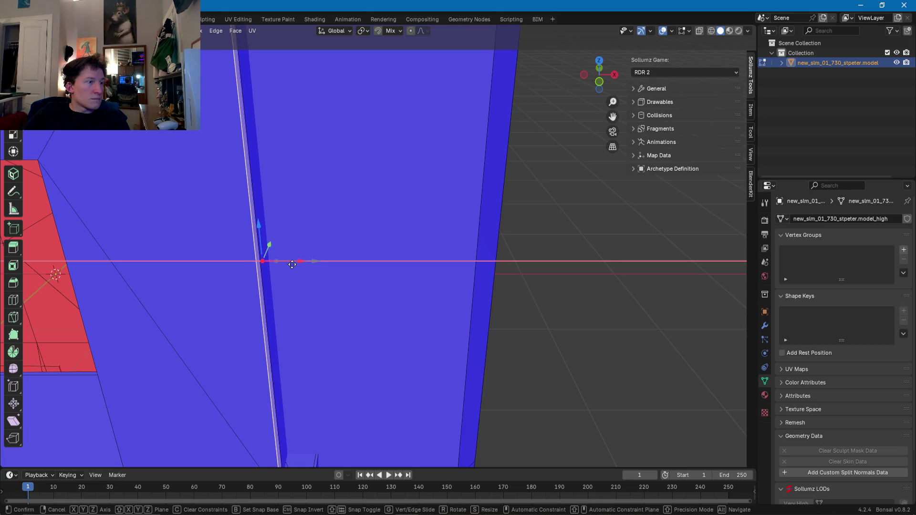
left_click(282, 262)
- Move the strip's vertex along the Y axis and confirm
mouse_move(282, 261)
middle_mouse_down()
mouse_move(224, 278)
mouse_move(280, 248)
middle_mouse_up()
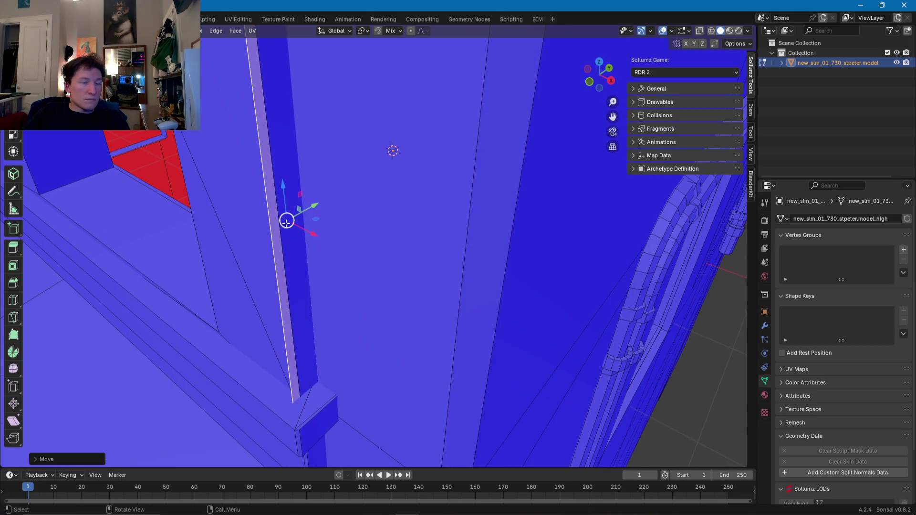
left_click_drag(291, 216, 300, 218)
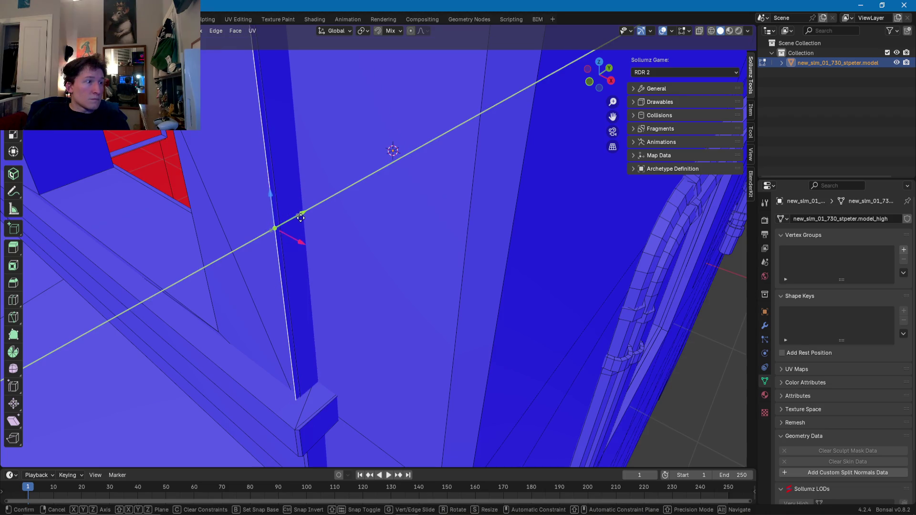
left_click(310, 217)
mouse_move(292, 215)
middle_mouse_down()
mouse_move(405, 188)
mouse_move(485, 188)
mouse_move(383, 250)
mouse_move(436, 210)
mouse_move(334, 201)
mouse_move(210, 219)
mouse_move(205, 211)
mouse_move(224, 231)
middle_mouse_up()
scroll(225, 231, "down", 4)
scroll(309, 210, "up", 5)
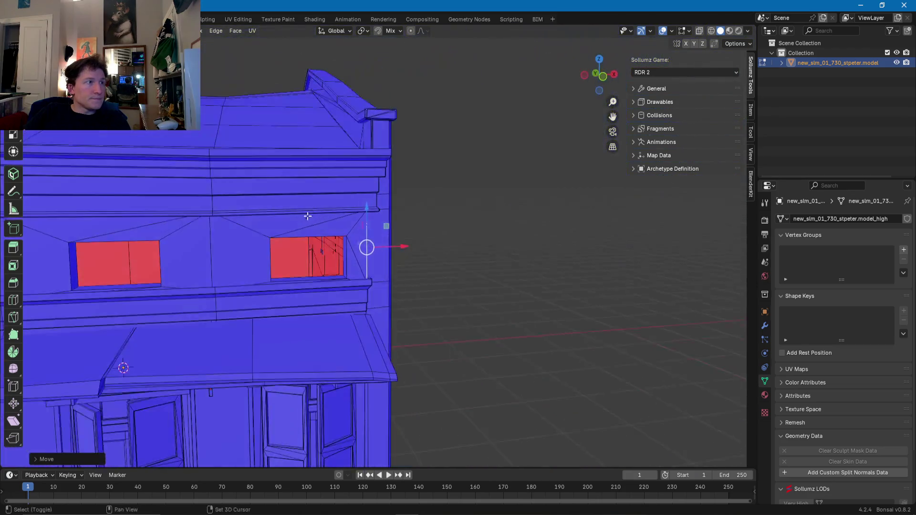
- Raise the dark window opening's top edge straight up along Z
mouse_move(495, 174)
middle_mouse_down()
mouse_move(387, 241)
mouse_move(317, 195)
mouse_move(423, 198)
mouse_move(415, 258)
mouse_move(438, 153)
mouse_move(430, 239)
mouse_move(293, 236)
mouse_move(303, 241)
mouse_move(431, 180)
mouse_move(366, 205)
mouse_move(384, 231)
mouse_move(336, 210)
middle_mouse_up()
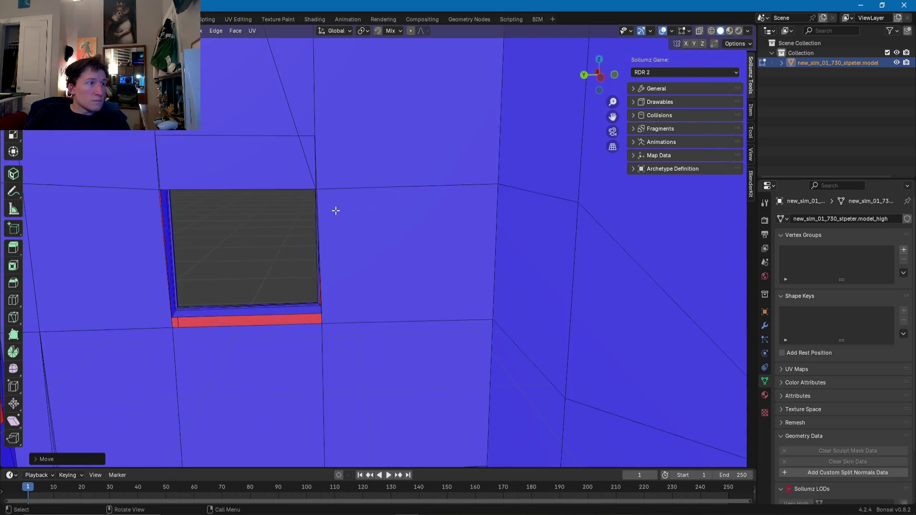
mouse_move(210, 227)
middle_mouse_down()
mouse_move(415, 191)
mouse_move(407, 178)
mouse_move(378, 178)
mouse_move(511, 176)
mouse_move(427, 254)
mouse_move(479, 216)
mouse_move(400, 265)
middle_mouse_up()
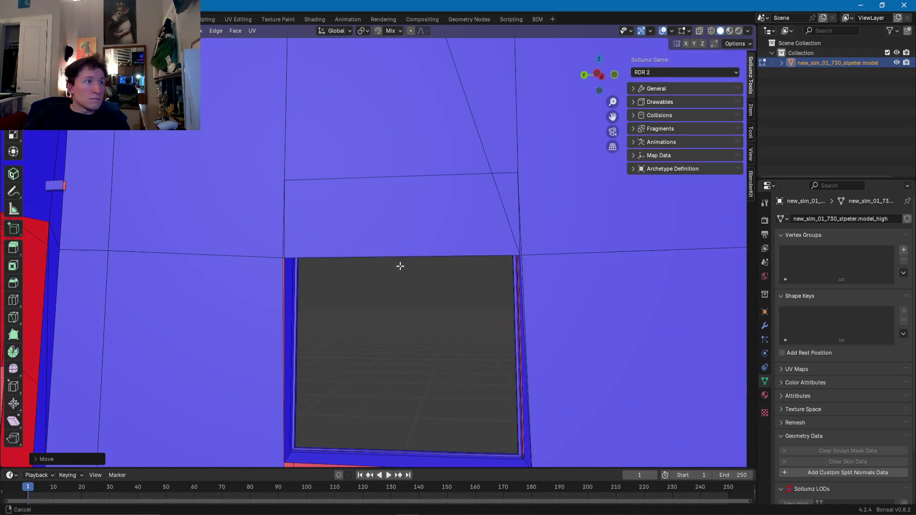
left_click_drag(398, 230, 398, 193)
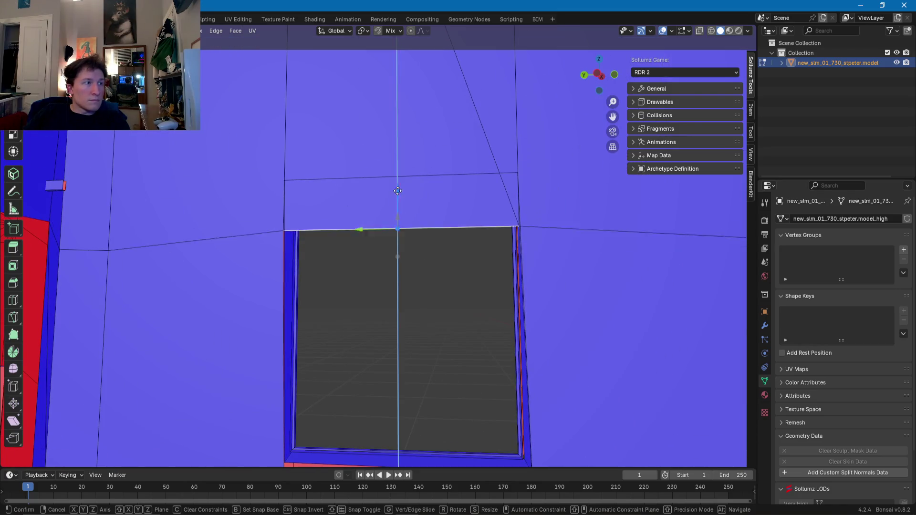
left_click(402, 143)
mouse_move(402, 144)
middle_mouse_down()
mouse_move(307, 178)
mouse_move(163, 190)
mouse_move(168, 168)
mouse_move(415, 176)
mouse_move(508, 140)
mouse_move(515, 190)
mouse_move(379, 214)
middle_mouse_up()
- Delete the fourth upper window face on the facade
mouse_move(485, 193)
middle_mouse_down()
mouse_move(262, 231)
mouse_move(277, 228)
middle_mouse_up()
scroll(265, 229, "down", 3)
scroll(301, 227, "up", 3)
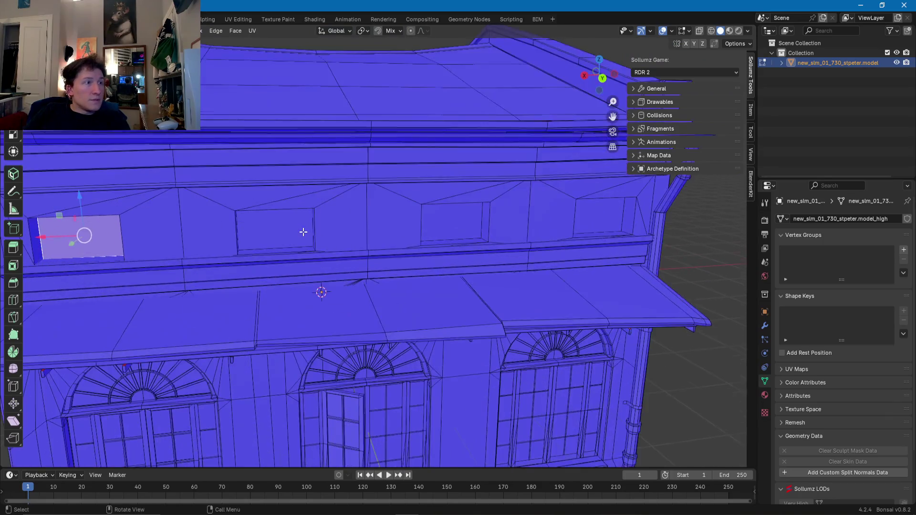
left_click(585, 224, "shift")
mouse_move(585, 225)
middle_mouse_down()
mouse_move(536, 210)
mouse_move(477, 210)
mouse_move(548, 211)
mouse_move(253, 234)
mouse_move(321, 214)
mouse_move(443, 215)
middle_mouse_up()
key("x")
left_click(473, 221)
- Select a window's back face along with the middle and neighbouring window faces
left_click(454, 251)
scroll(444, 235, "up", 6)
scroll(444, 214, "down", 5)
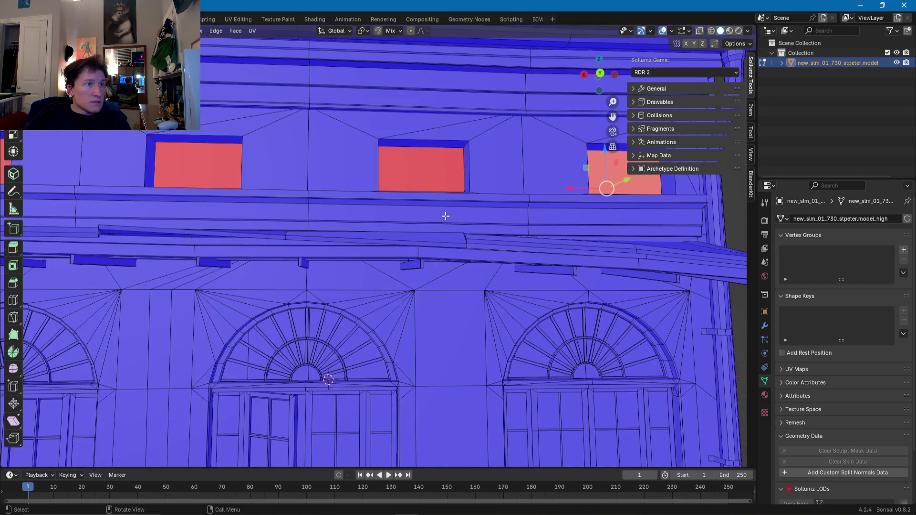
left_click(430, 233, "shift")
mouse_move(200, 223)
middle_mouse_down()
mouse_move(291, 214)
mouse_move(403, 234)
mouse_move(406, 219)
middle_mouse_up()
left_click(288, 215, "shift")
scroll(289, 215, "down", 5)
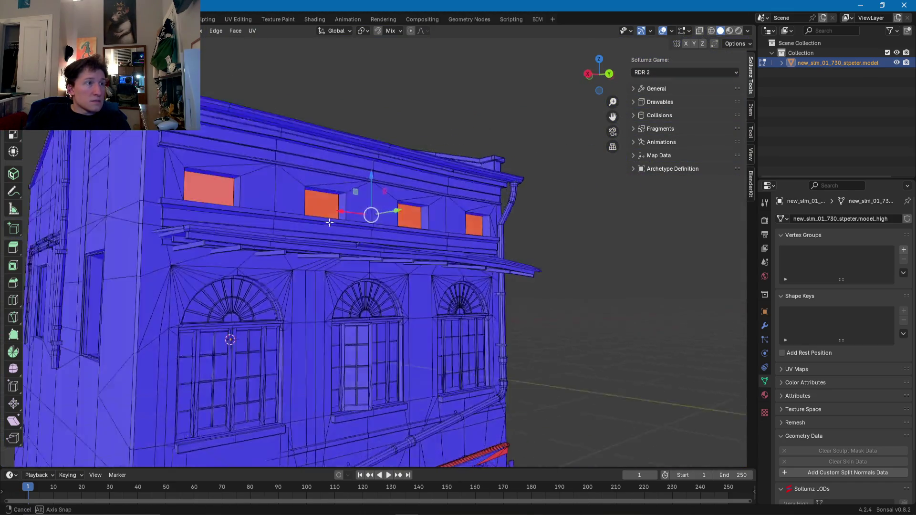
scroll(409, 212, "up", 8)
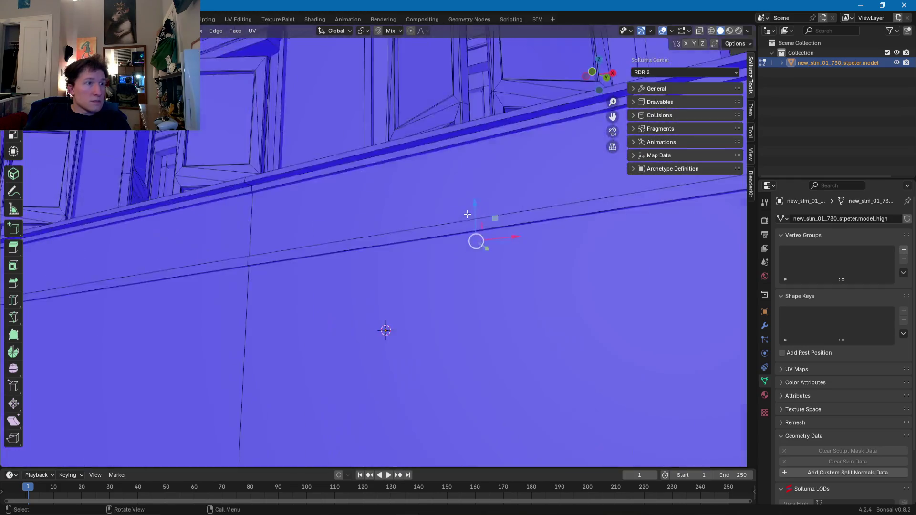
- Add the red back-side face and remaining window faces, then delete them all
mouse_move(467, 214)
middle_mouse_down()
mouse_move(451, 217)
mouse_move(480, 240)
mouse_move(405, 268)
mouse_move(400, 296)
mouse_move(347, 232)
mouse_move(363, 244)
middle_mouse_up()
left_click(387, 239)
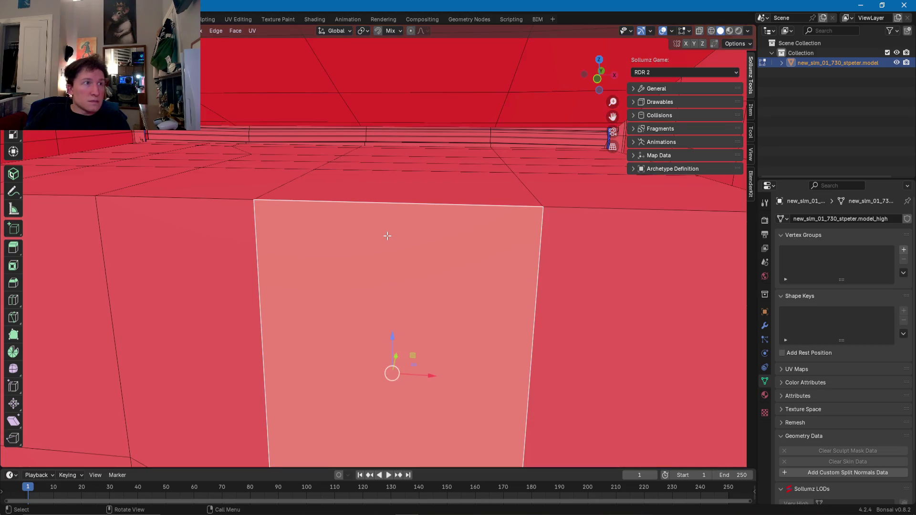
mouse_move(385, 235)
middle_mouse_down()
mouse_move(303, 221)
mouse_move(174, 236)
middle_mouse_up()
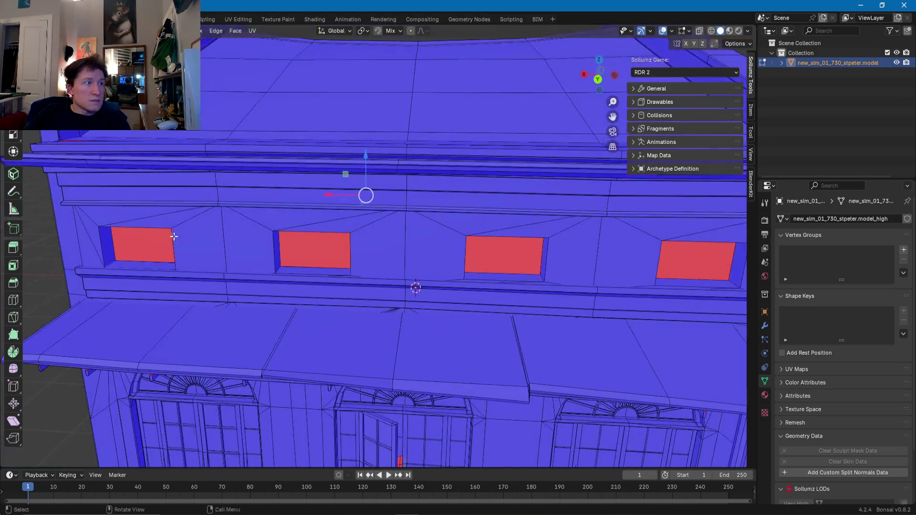
left_click(295, 245, "shift")
left_click(478, 250, "shift")
mouse_move(556, 256)
middle_mouse_down()
mouse_move(544, 213)
mouse_move(453, 213)
mouse_move(305, 235)
mouse_move(366, 265)
mouse_move(454, 225)
mouse_move(315, 257)
mouse_move(365, 187)
middle_mouse_up()
left_click(543, 213, "shift")
right_click(543, 212)
left_click(543, 213)
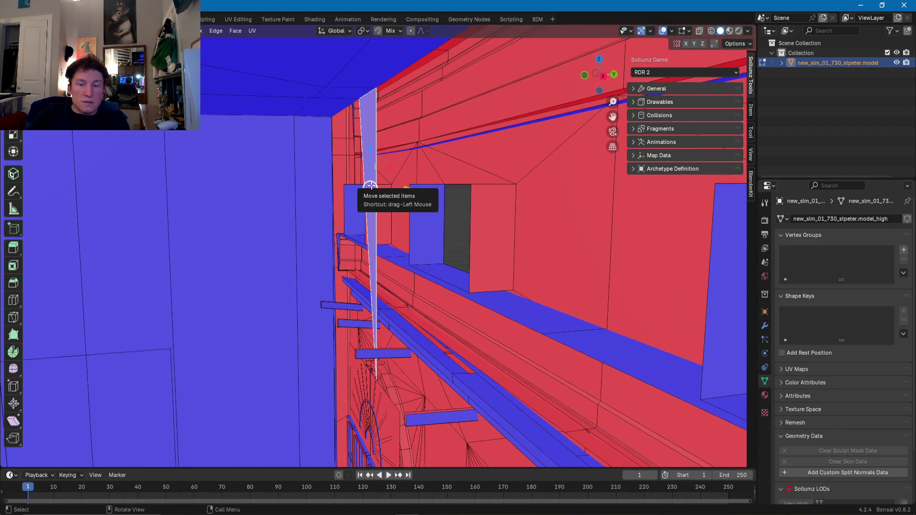
key("x")
left_click(352, 190)
- Select a narrow wall face and the adjacent wide face
mouse_move(348, 190)
middle_mouse_down()
mouse_move(323, 190)
mouse_move(293, 334)
mouse_move(364, 252)
mouse_move(350, 276)
mouse_move(442, 262)
middle_mouse_up()
left_click(444, 262)
left_click(360, 261, "shift")
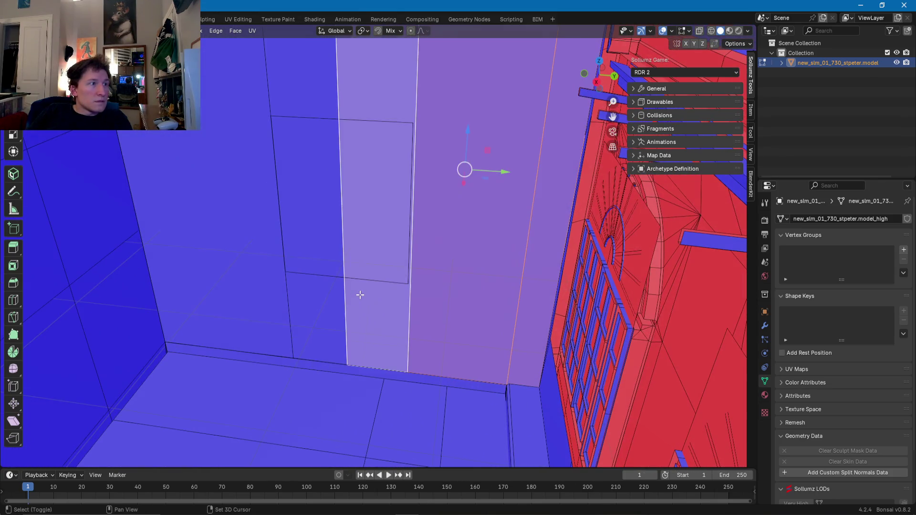